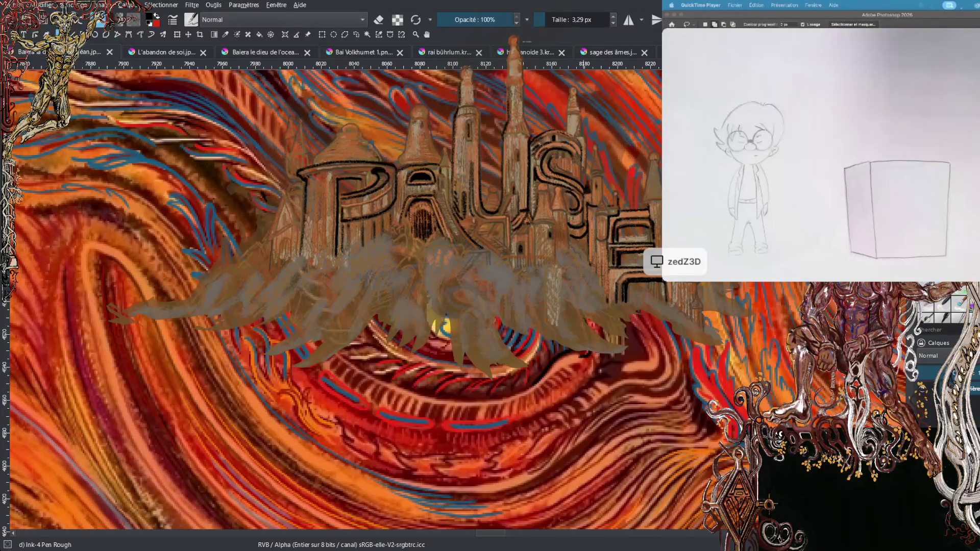
# - Play the pencil sketch video, lower its volume, and restart playback from 00:00
pyautogui.moveTo(921, 96)
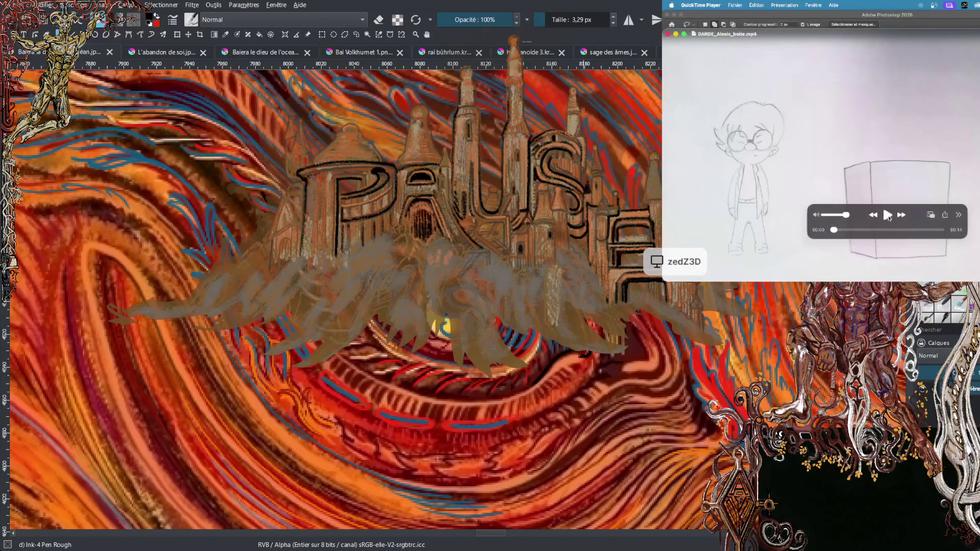
pyautogui.click(887, 214)
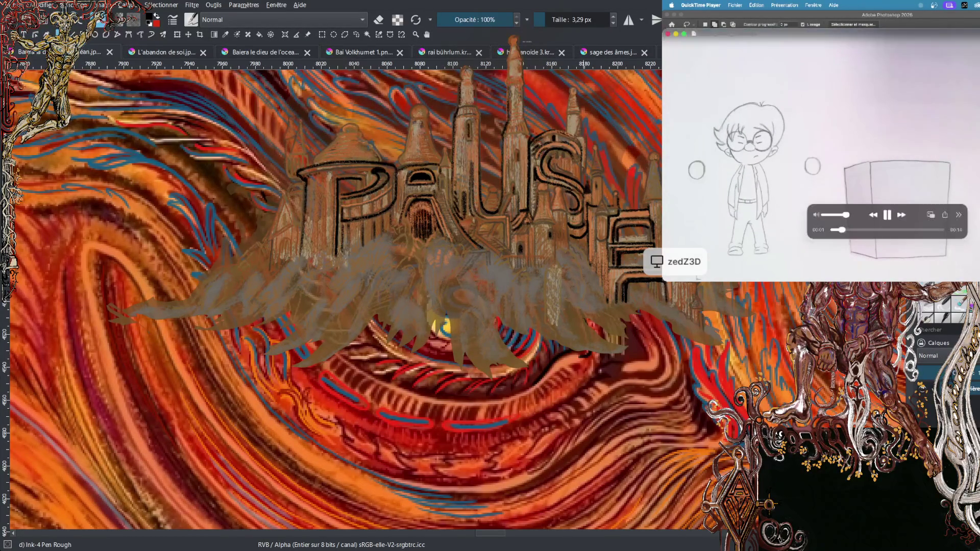
pyautogui.click(872, 219)
pyautogui.moveTo(845, 215); pyautogui.dragTo(828, 217)
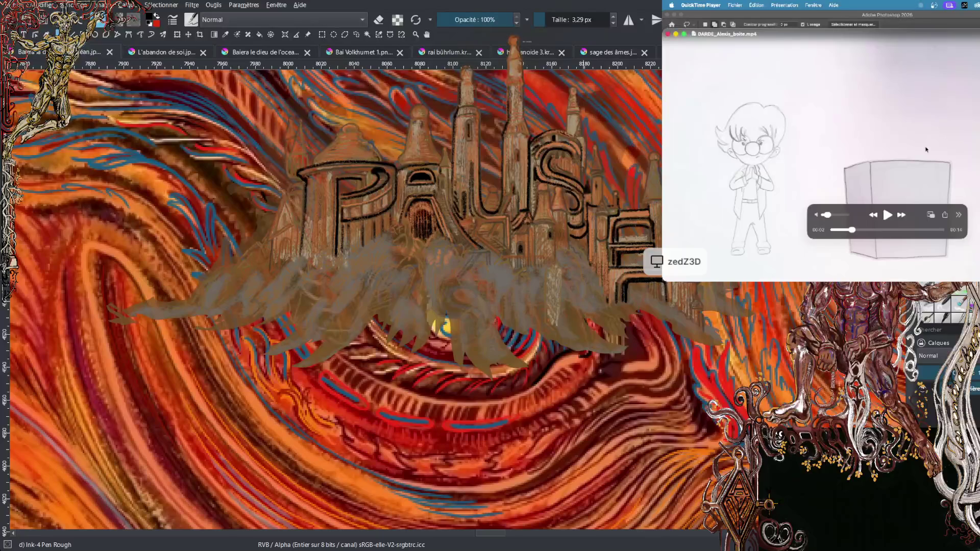
pyautogui.moveTo(852, 230); pyautogui.dragTo(832, 230)
pyautogui.click(889, 215)
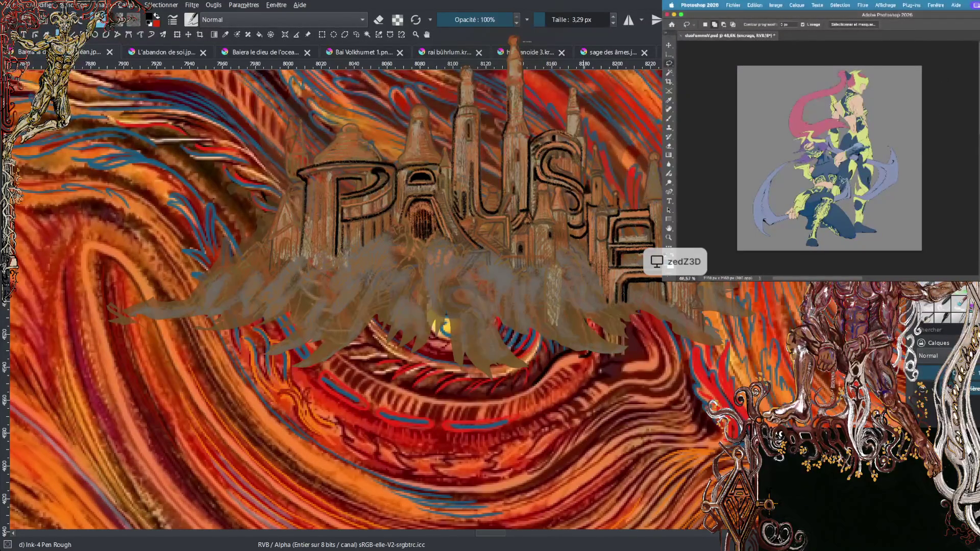
# - Zoom into the character, try Calque 27, then undo back to the encrage layer
pyautogui.scroll(1, 837, 158)
pyautogui.scroll(1, 829, 158)
pyautogui.scroll(1, 828, 158)
pyautogui.scroll(1, 829, 158)
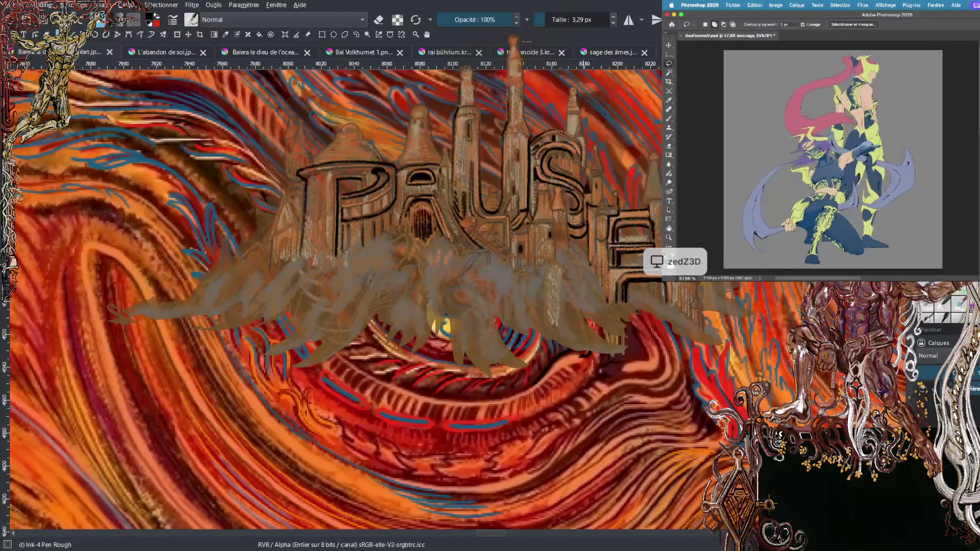
pyautogui.keyDown('ctrl'); pyautogui.click(906, 169); pyautogui.keyUp('ctrl')
pyautogui.hotkey('ctrl', 'z')
pyautogui.moveTo(906, 203); pyautogui.dragTo(908, 202)
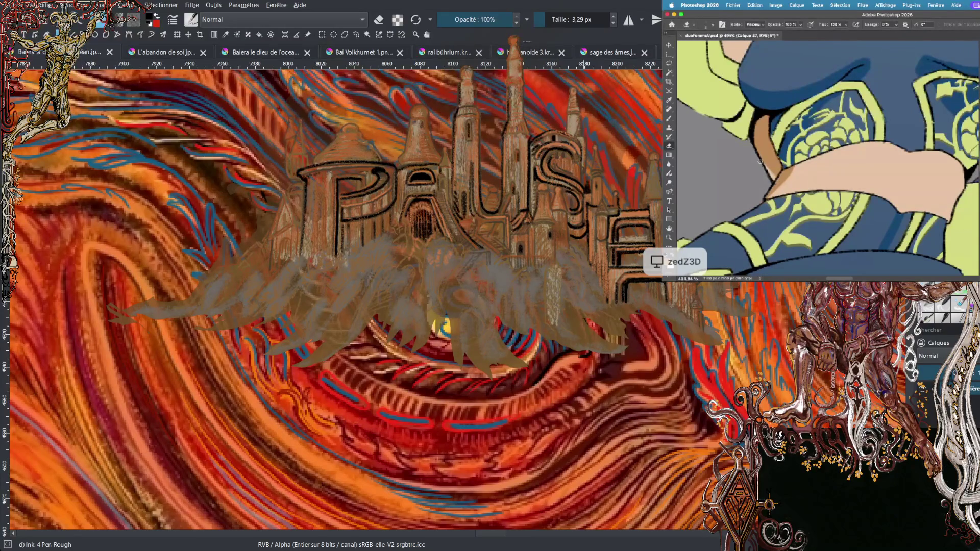
# - Erase part of the brown strip at the waist, then return to the Brush tool
pyautogui.moveTo(774, 173)
pyautogui.mouseDown()
pyautogui.moveTo(761, 142)
pyautogui.moveTo(766, 158)
pyautogui.mouseUp()
pyautogui.press('b')
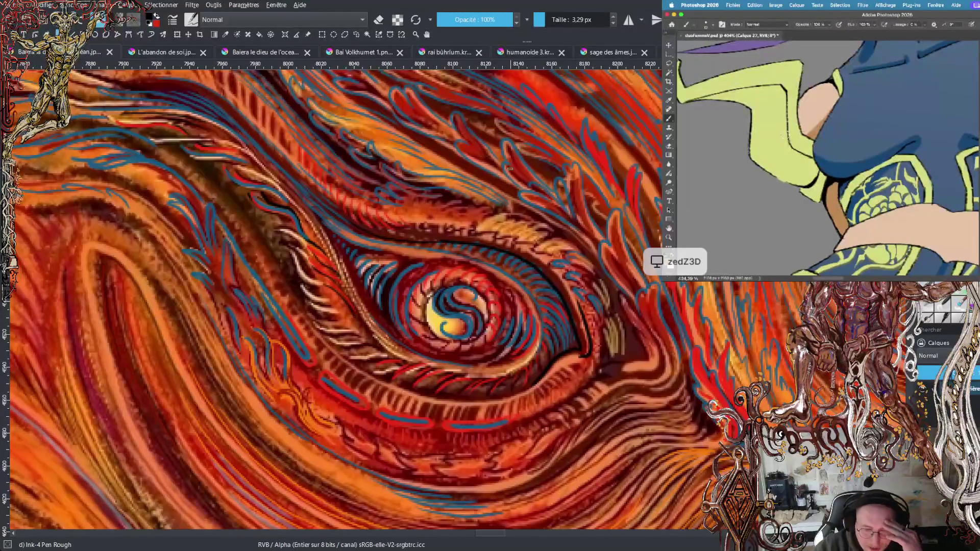
pyautogui.scroll(-2, 489, 253)
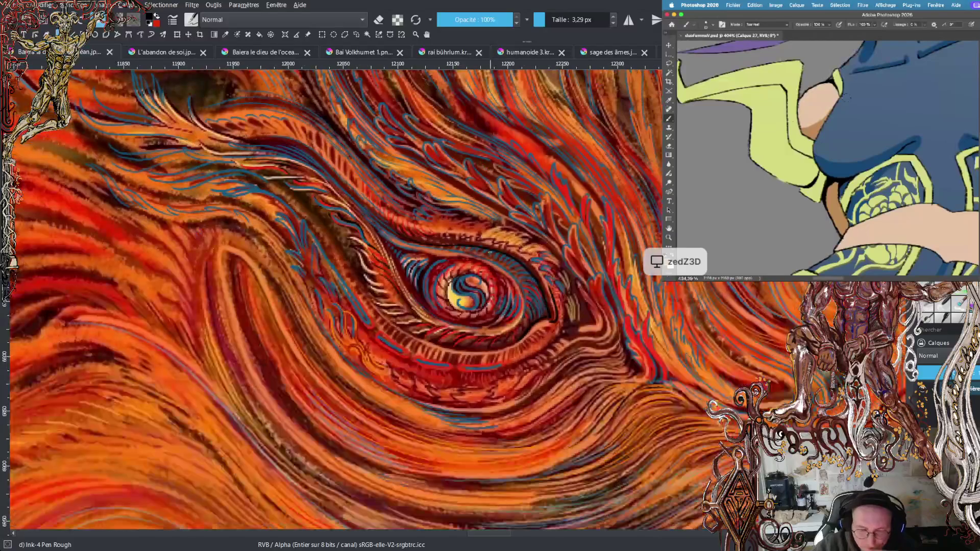
pyautogui.scroll(-2, 489, 252)
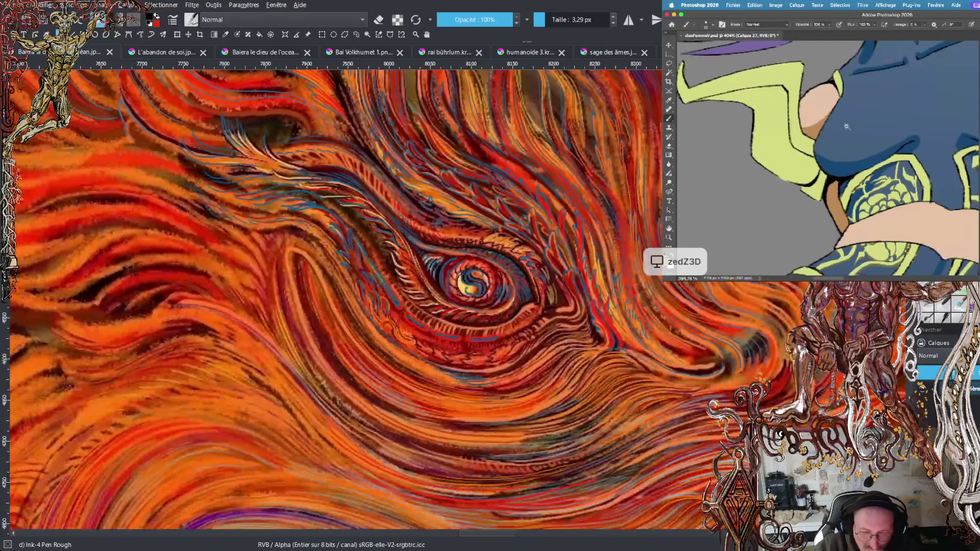
pyautogui.scroll(-1, 475, 276)
pyautogui.scroll(-1, 477, 270)
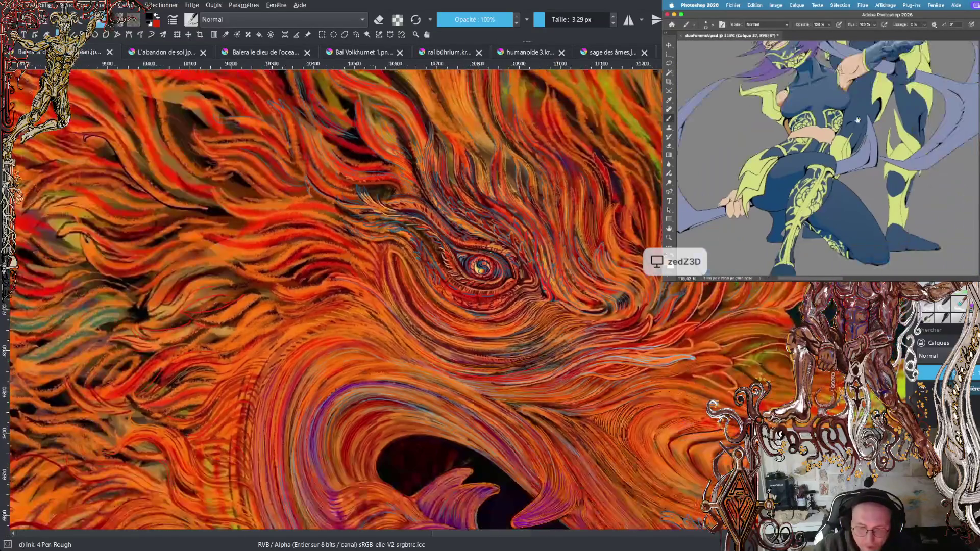
pyautogui.scroll(-1, 502, 205)
pyautogui.scroll(-1, 502, 205)
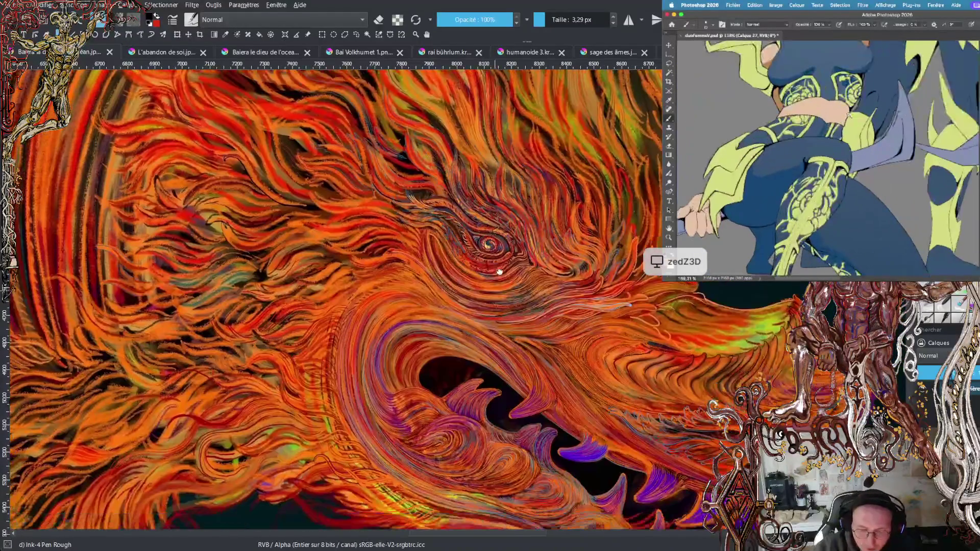
pyautogui.scroll(-1, 502, 205)
pyautogui.scroll(-1, 502, 205)
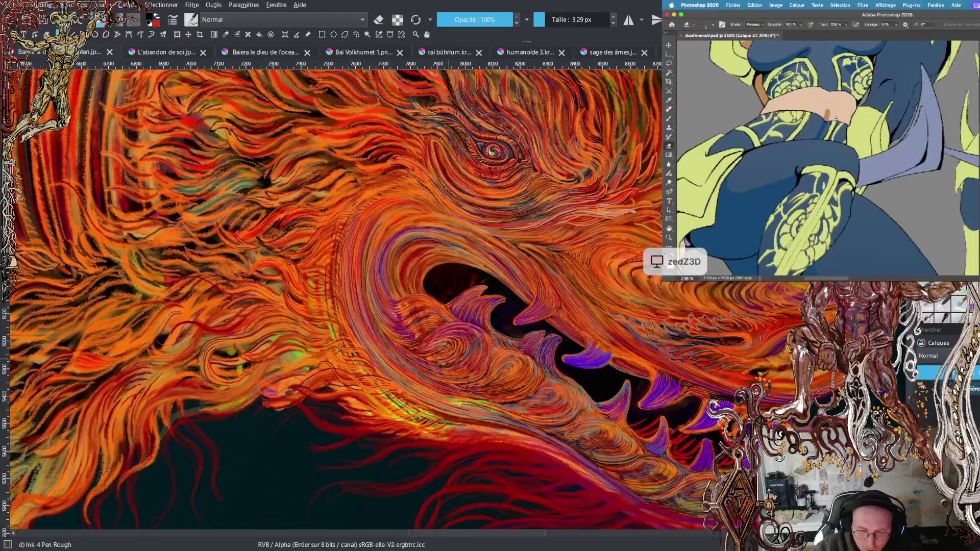
pyautogui.scroll(1, 477, 322)
pyautogui.scroll(1, 477, 322)
pyautogui.scroll(1, 478, 321)
pyautogui.scroll(1, 477, 322)
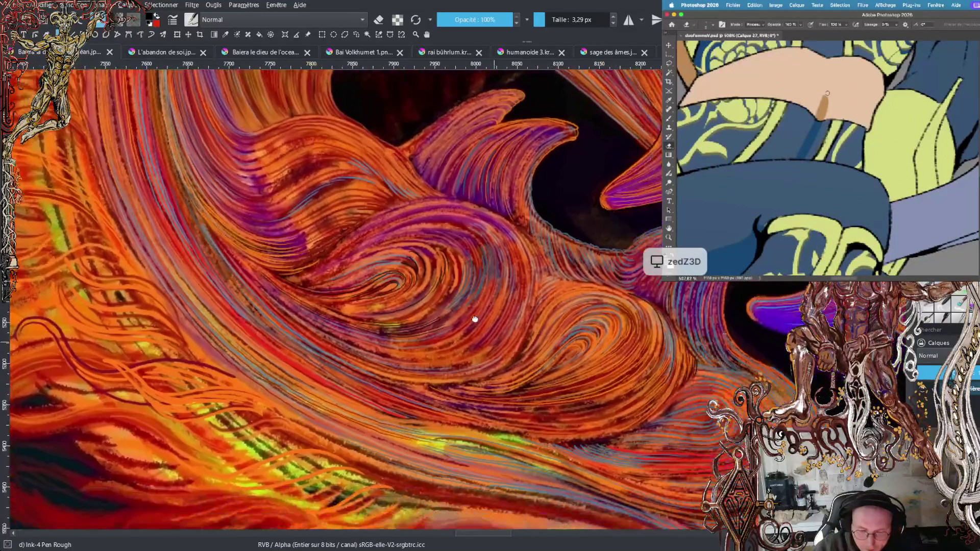
pyautogui.moveTo(478, 322); pyautogui.dragTo(316, 199)
pyautogui.moveTo(558, 385); pyautogui.dragTo(360, 303)
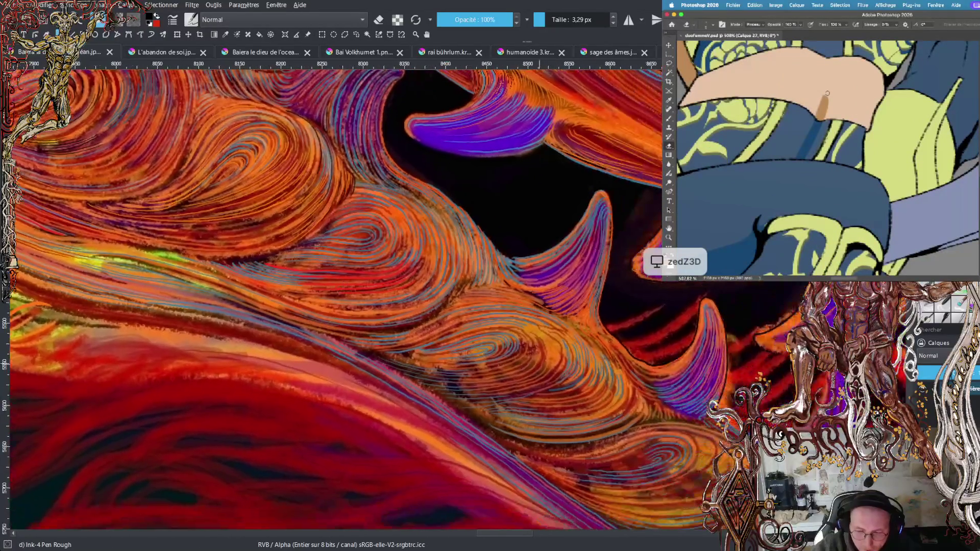
pyautogui.moveTo(562, 382); pyautogui.dragTo(293, 247)
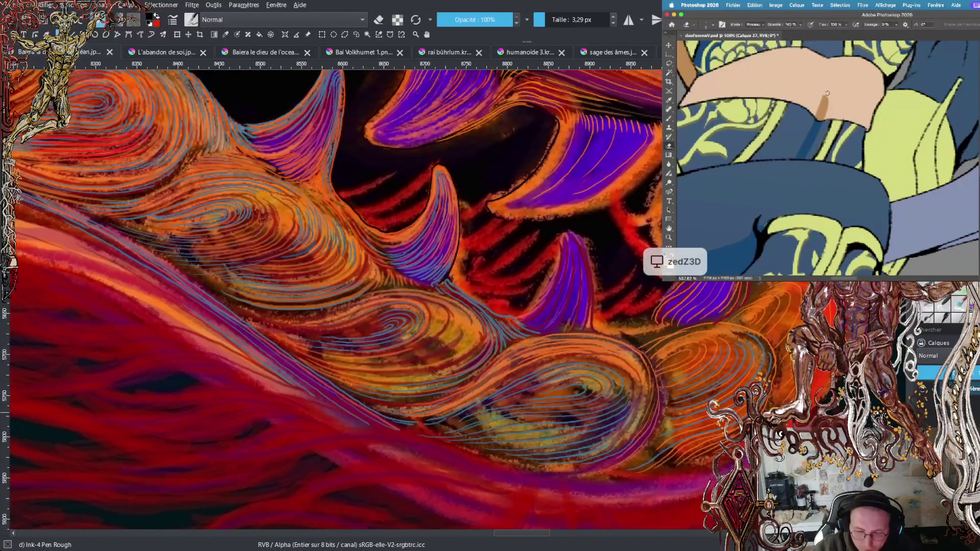
pyautogui.scroll(-1, 408, 297)
pyautogui.scroll(-1, 408, 296)
pyautogui.scroll(-1, 409, 296)
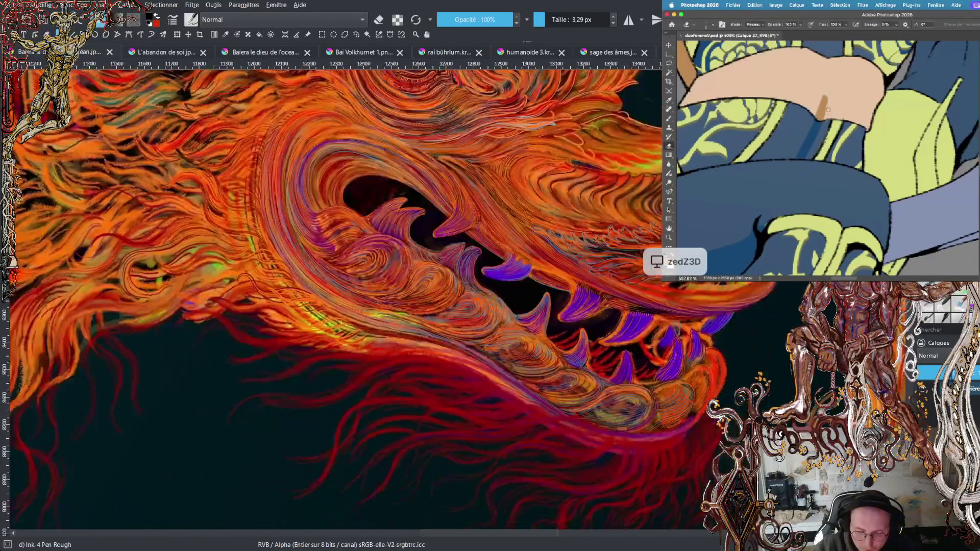
pyautogui.scroll(-1, 510, 357)
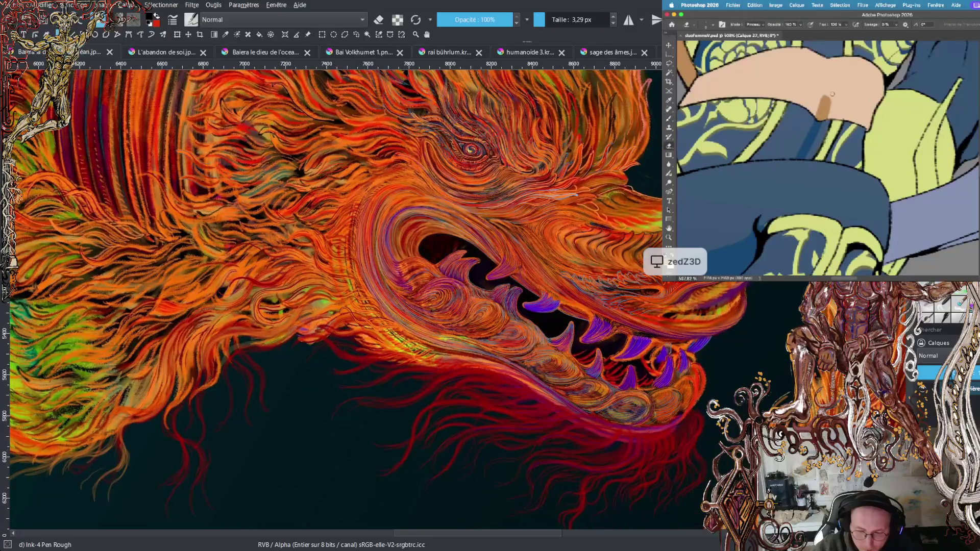
pyautogui.scroll(-1, 653, 408)
pyautogui.scroll(-1, 643, 409)
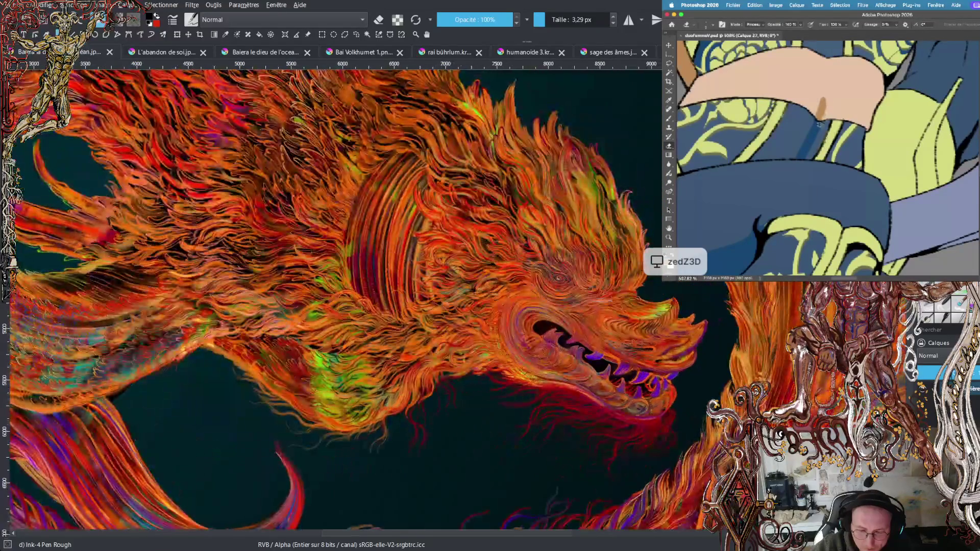
pyautogui.scroll(-1, 648, 411)
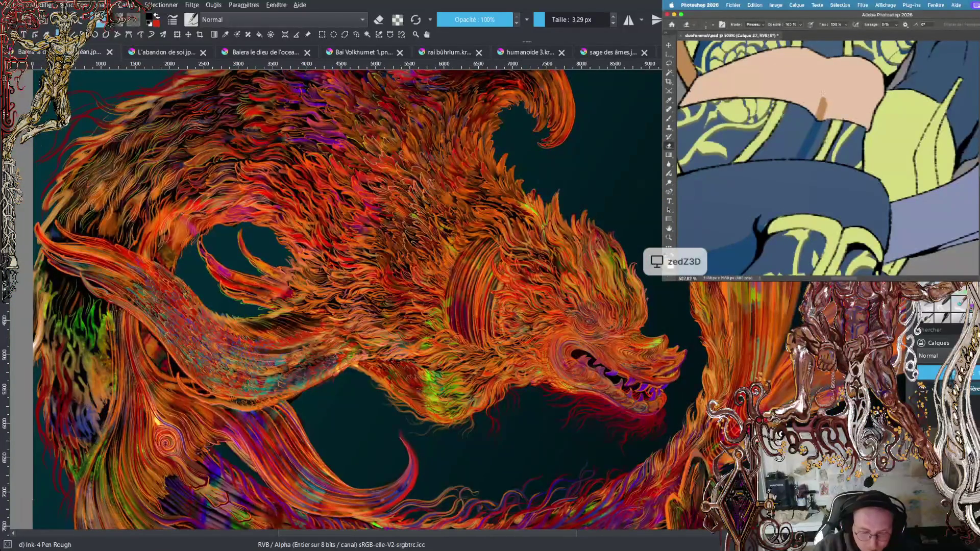
pyautogui.scroll(-1, 648, 411)
pyautogui.moveTo(648, 411)
pyautogui.mouseDown()
pyautogui.moveTo(580, 358)
pyautogui.moveTo(563, 363)
pyautogui.mouseUp()
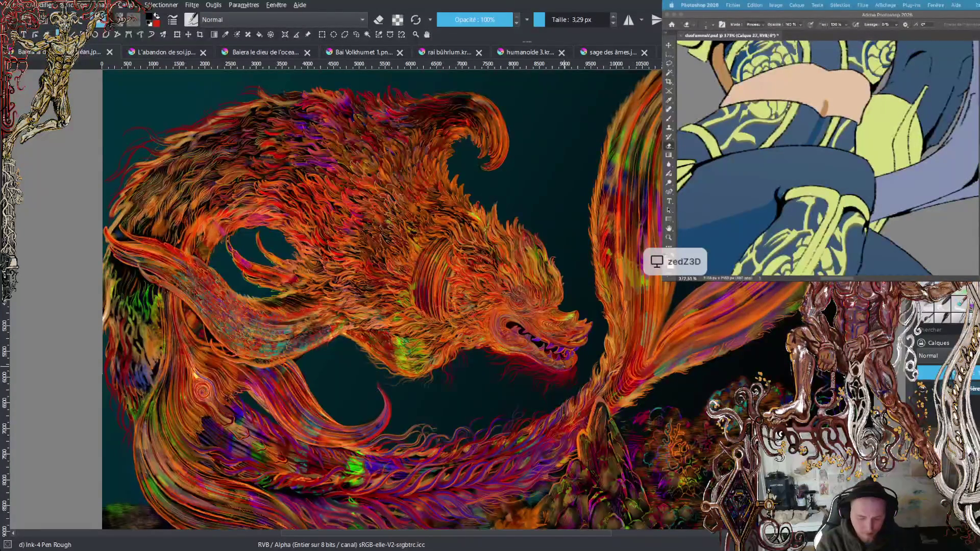
# - With the Brush, zoom in and paint brown shading along the upper eyelid above the mask
pyautogui.click(849, 110)
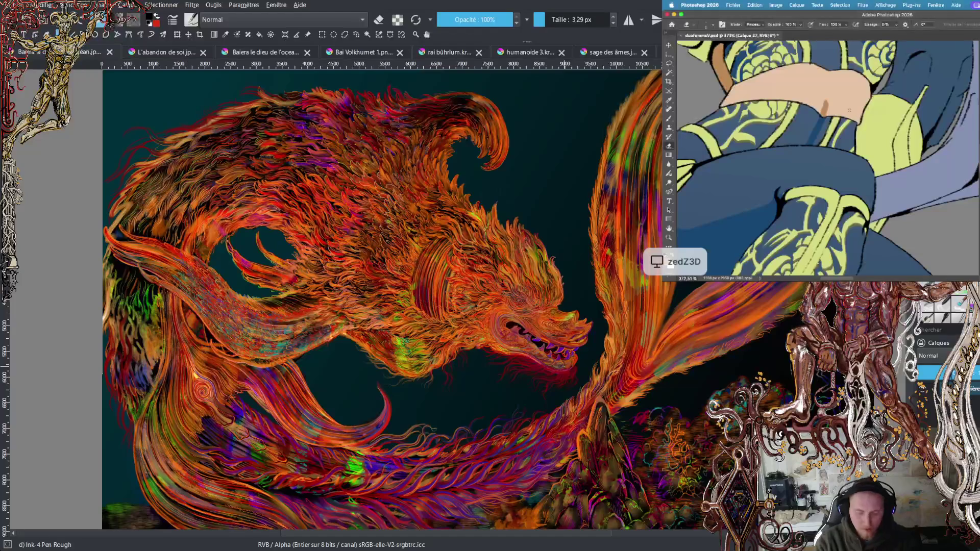
pyautogui.scroll(3, 842, 107)
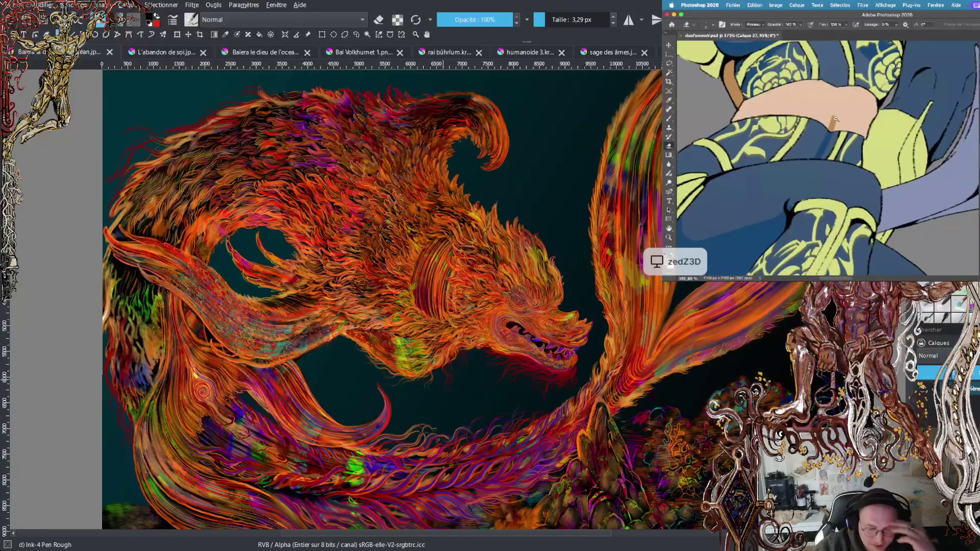
pyautogui.scroll(-5, 837, 128)
pyautogui.scroll(-3, 851, 149)
pyautogui.press('b')
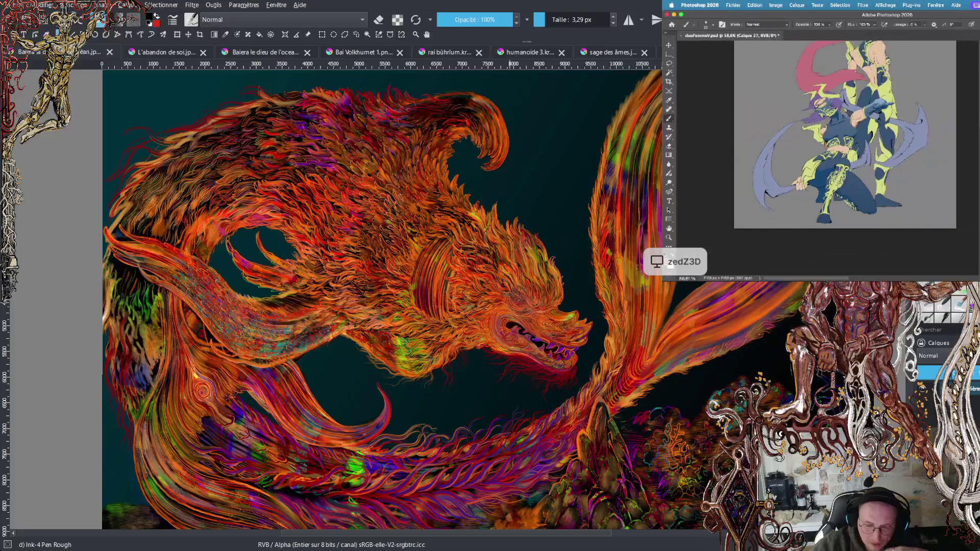
pyautogui.scroll(5, 867, 130)
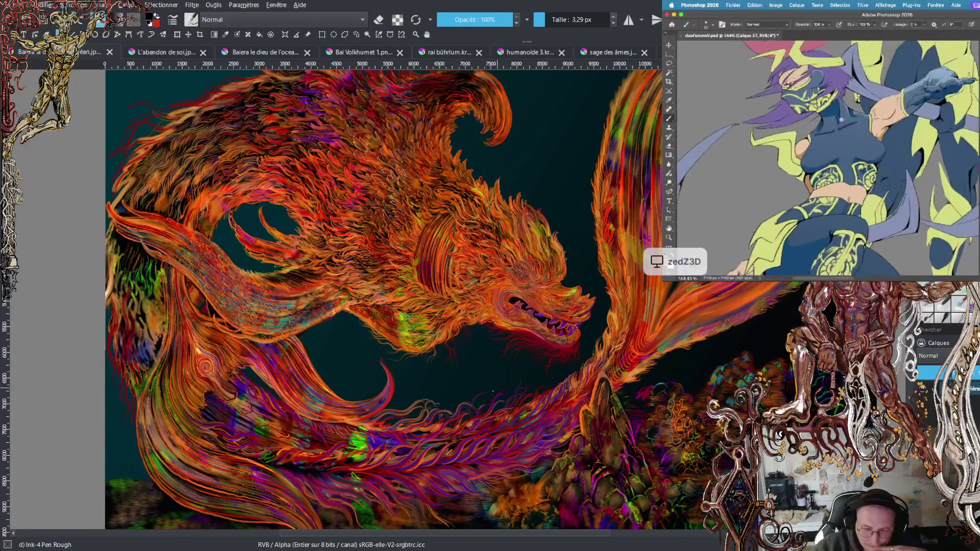
pyautogui.scroll(2, 805, 100)
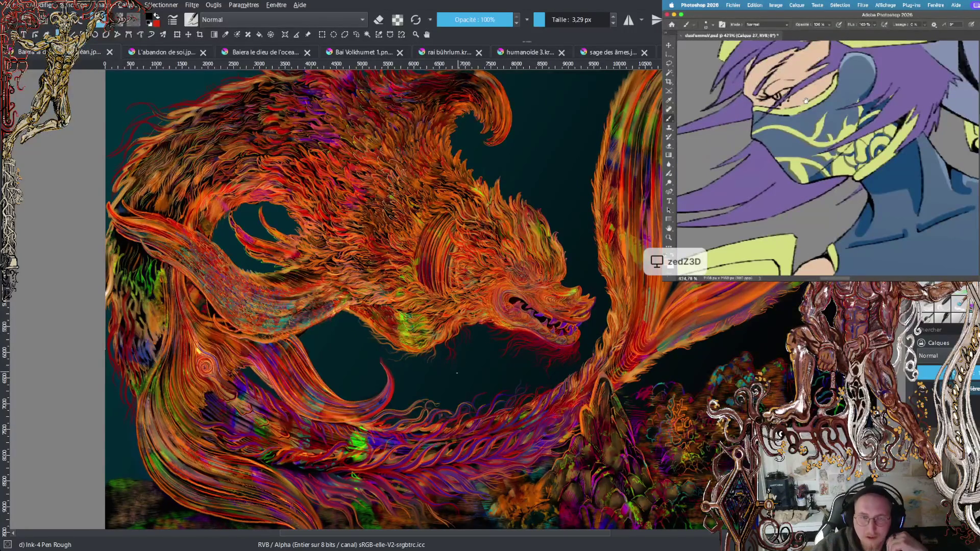
pyautogui.scroll(1, 806, 100)
pyautogui.moveTo(773, 120)
pyautogui.mouseDown()
pyautogui.moveTo(827, 99)
pyautogui.moveTo(823, 90)
pyautogui.mouseUp()
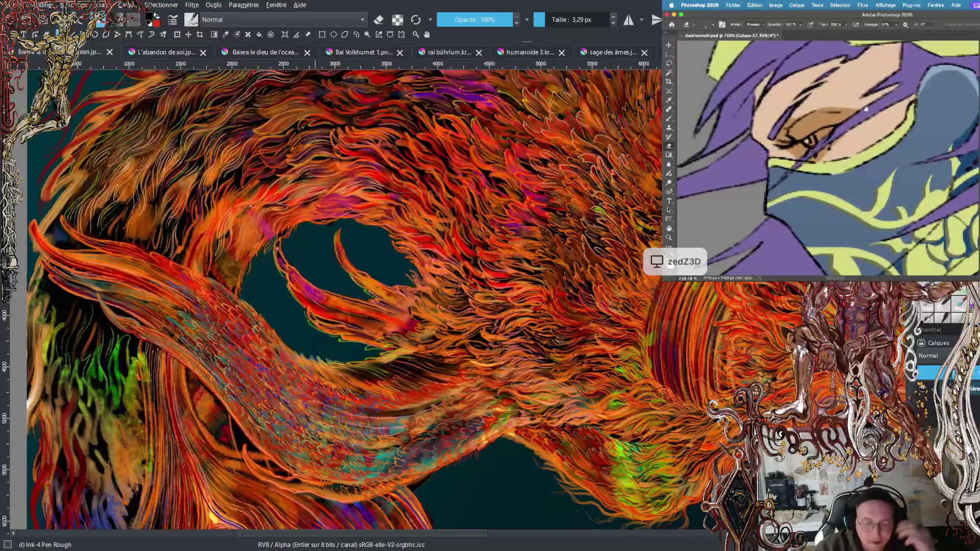
# - In Krita, pan across the dragon's flaming mane to frame the whole head
pyautogui.moveTo(327, 143); pyautogui.dragTo(198, 244)
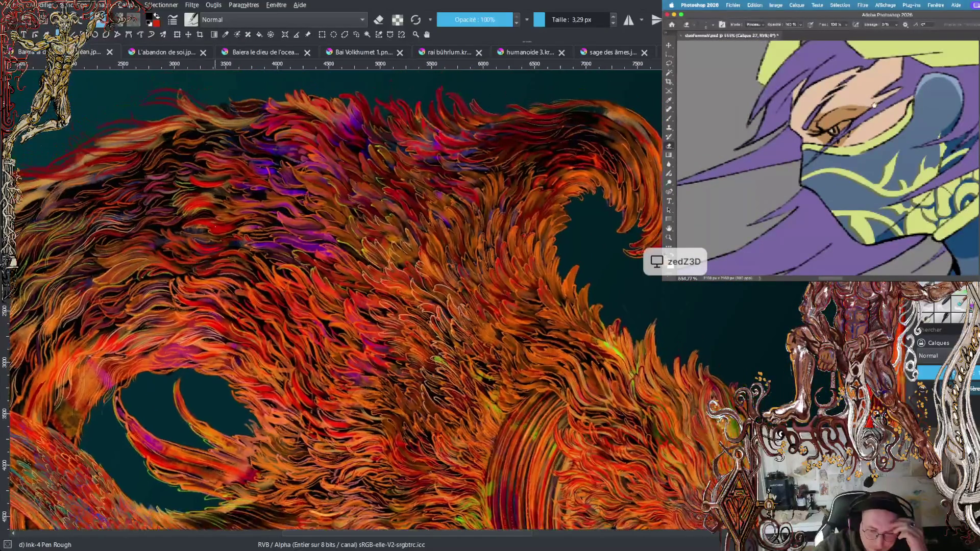
pyautogui.scroll(-3, 198, 244)
pyautogui.moveTo(276, 214)
pyautogui.mouseDown()
pyautogui.moveTo(329, 183)
pyautogui.moveTo(355, 195)
pyautogui.mouseUp()
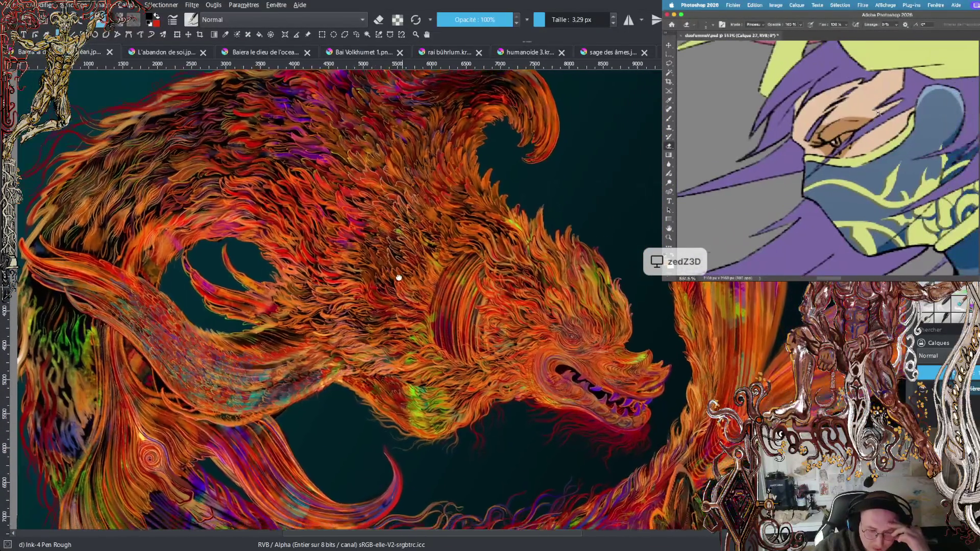
pyautogui.moveTo(404, 288)
pyautogui.mouseDown()
pyautogui.moveTo(386, 162)
pyautogui.moveTo(406, 112)
pyautogui.mouseUp()
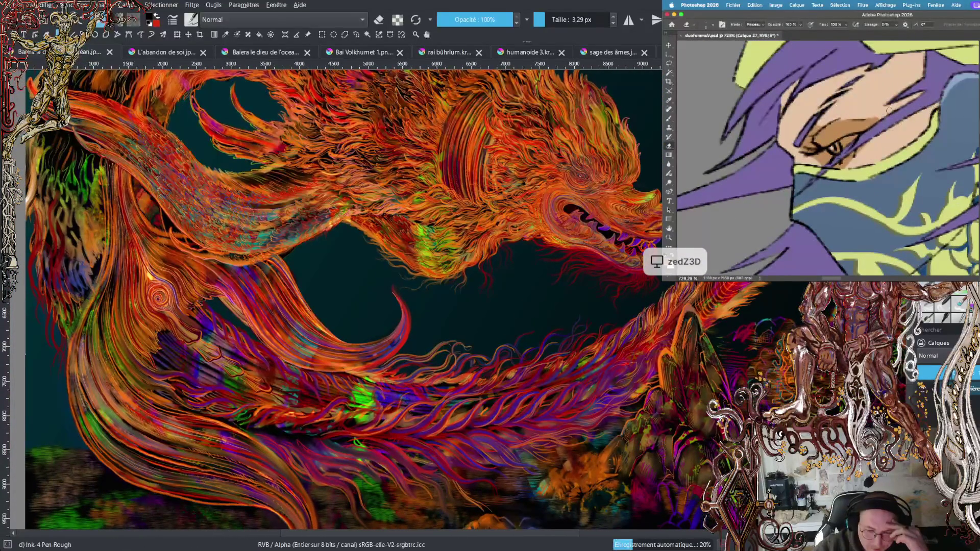
# - Zoom in and centre the view on the dragon's purple fangs
pyautogui.scroll(1, 638, 225)
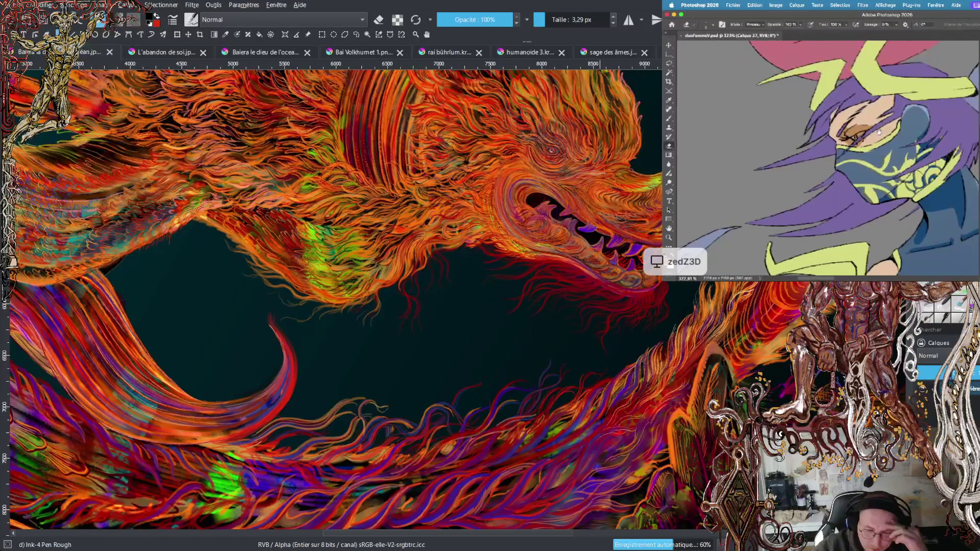
pyautogui.scroll(1, 602, 214)
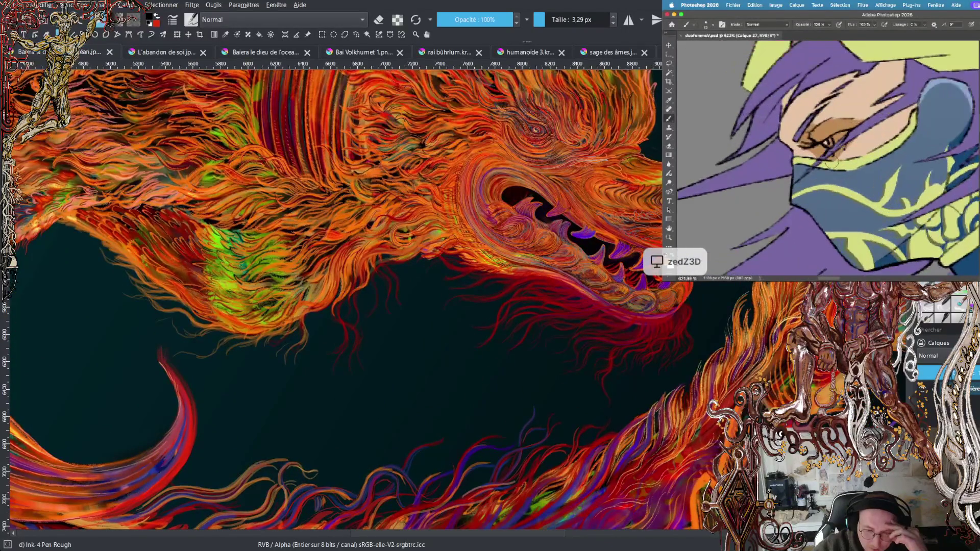
pyautogui.scroll(1, 597, 211)
pyautogui.scroll(1, 548, 222)
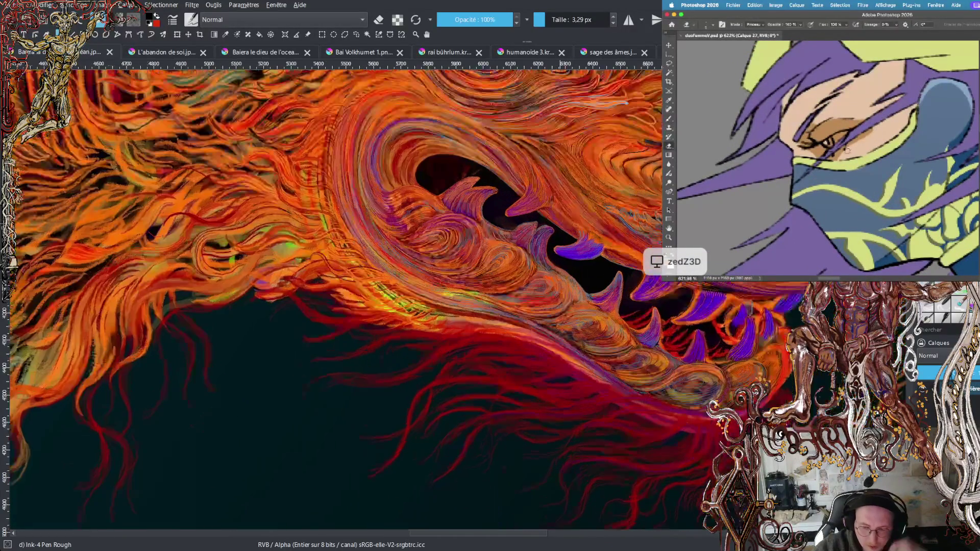
pyautogui.scroll(1, 548, 222)
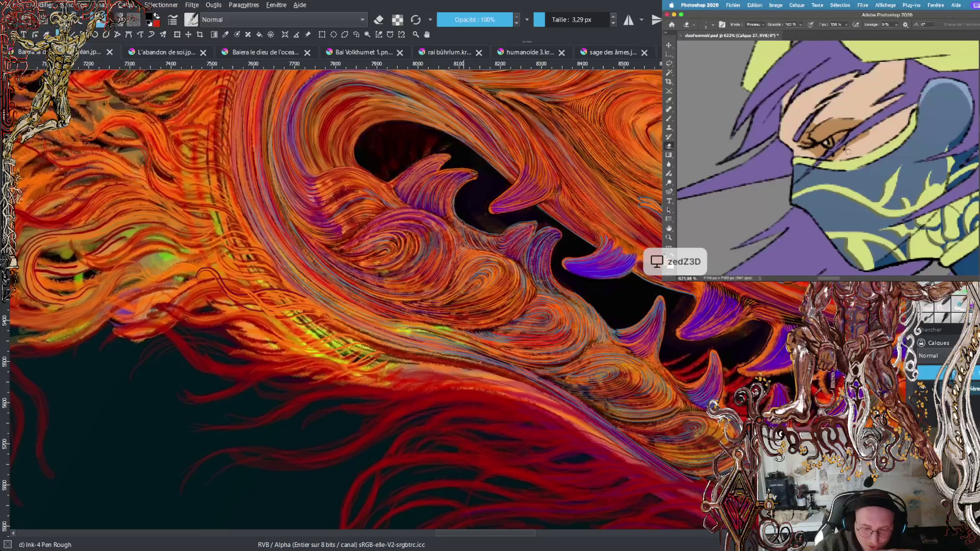
pyautogui.moveTo(470, 191); pyautogui.dragTo(462, 219)
pyautogui.moveTo(444, 304); pyautogui.dragTo(448, 308)
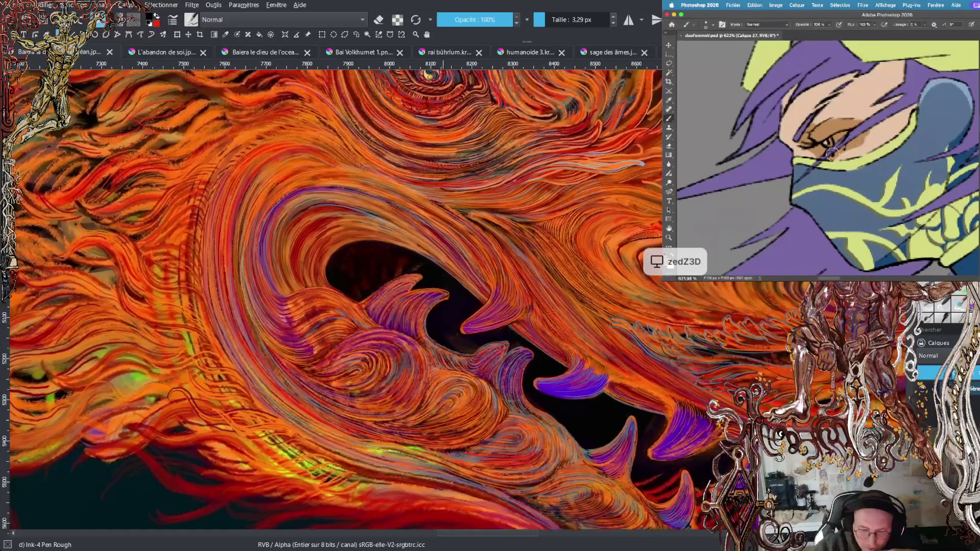
pyautogui.moveTo(501, 239); pyautogui.dragTo(489, 249)
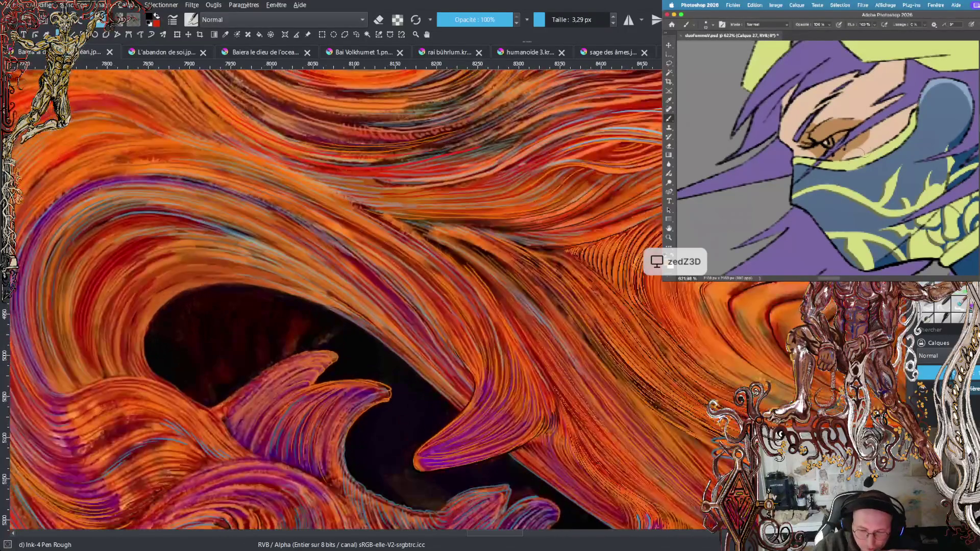
pyautogui.scroll(4, 328, 130)
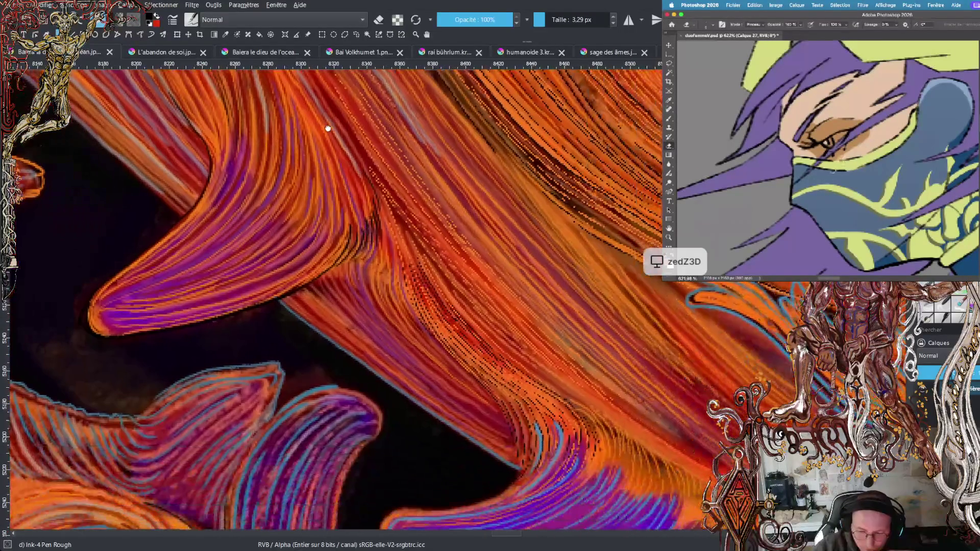
pyautogui.scroll(-2, 437, 311)
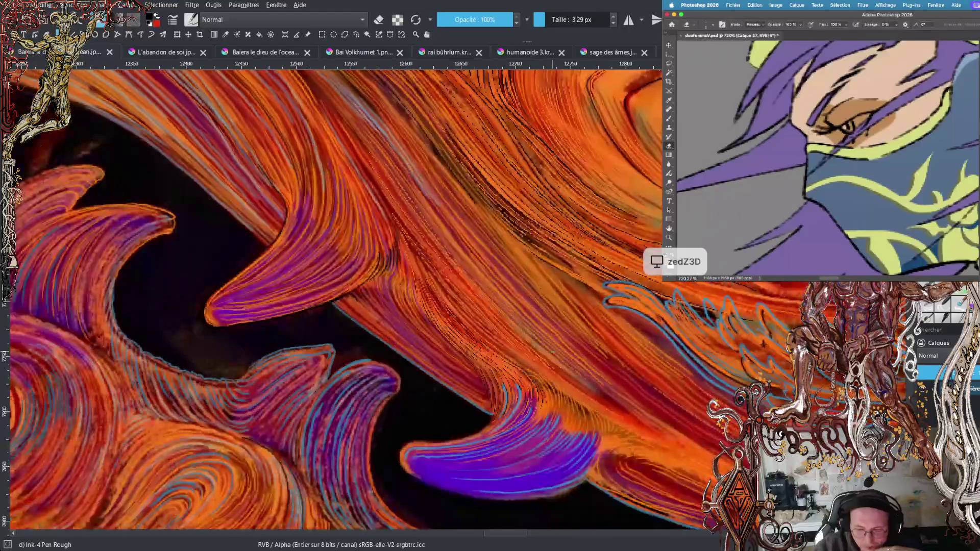
# - Pan up to reveal the dragon's eye and zoom out
pyautogui.scroll(-3, 558, 352)
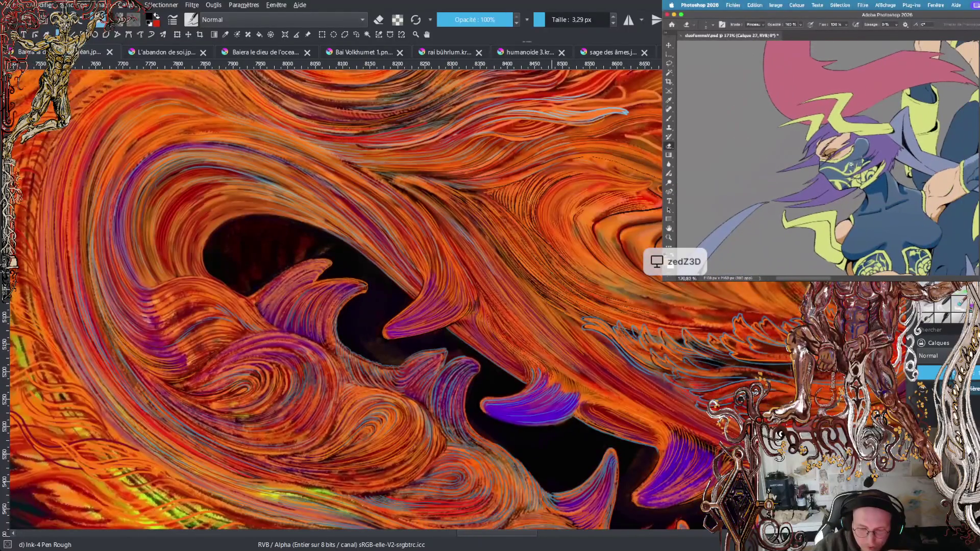
pyautogui.moveTo(513, 190)
pyautogui.mouseDown()
pyautogui.moveTo(569, 440)
pyautogui.moveTo(705, 529)
pyautogui.mouseUp()
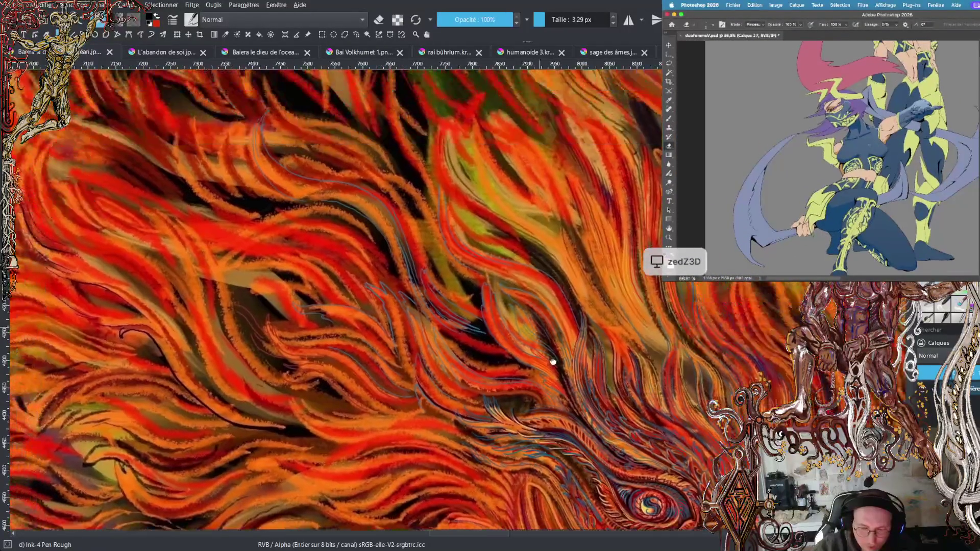
pyautogui.scroll(-2, 679, 511)
pyautogui.scroll(-2, 522, 309)
pyautogui.scroll(-1, 522, 309)
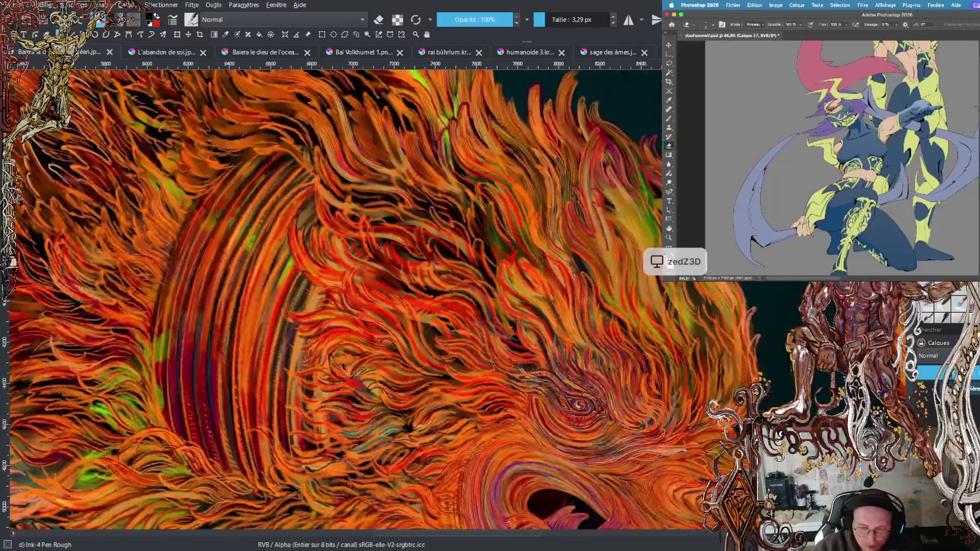
pyautogui.scroll(-1, 573, 445)
pyautogui.scroll(-1, 573, 445)
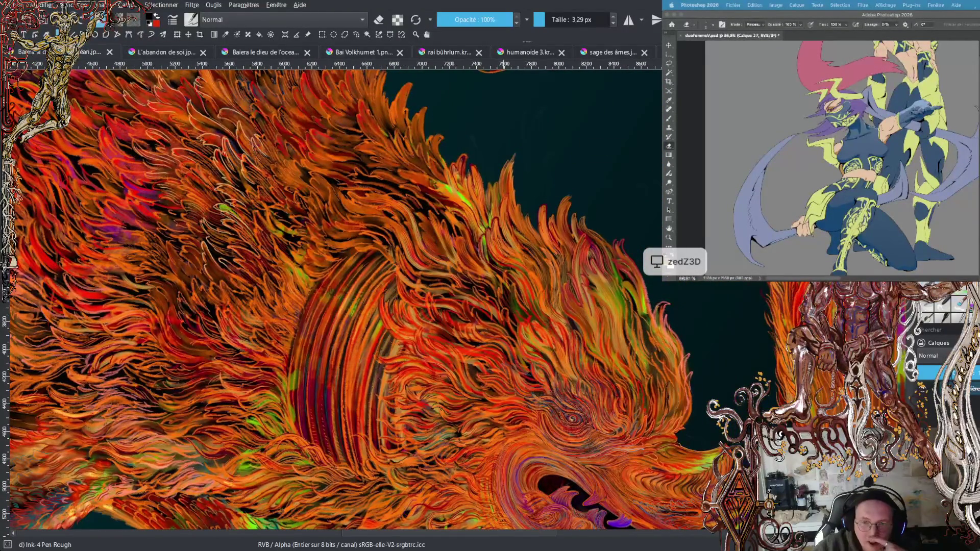
# - Pan across the flame-like mane to the top edge, then down to the swirling tail
pyautogui.moveTo(306, 153); pyautogui.dragTo(490, 454)
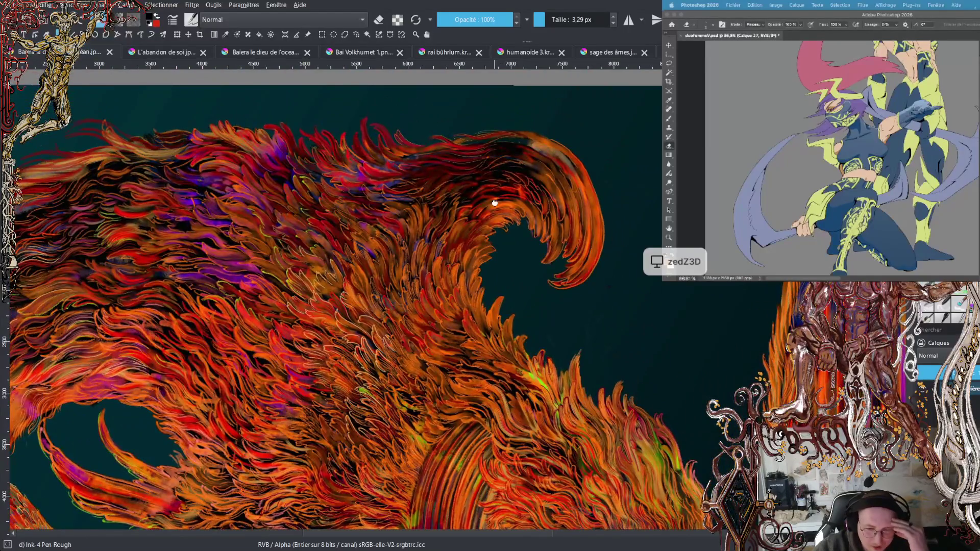
pyautogui.moveTo(494, 204); pyautogui.dragTo(621, 278)
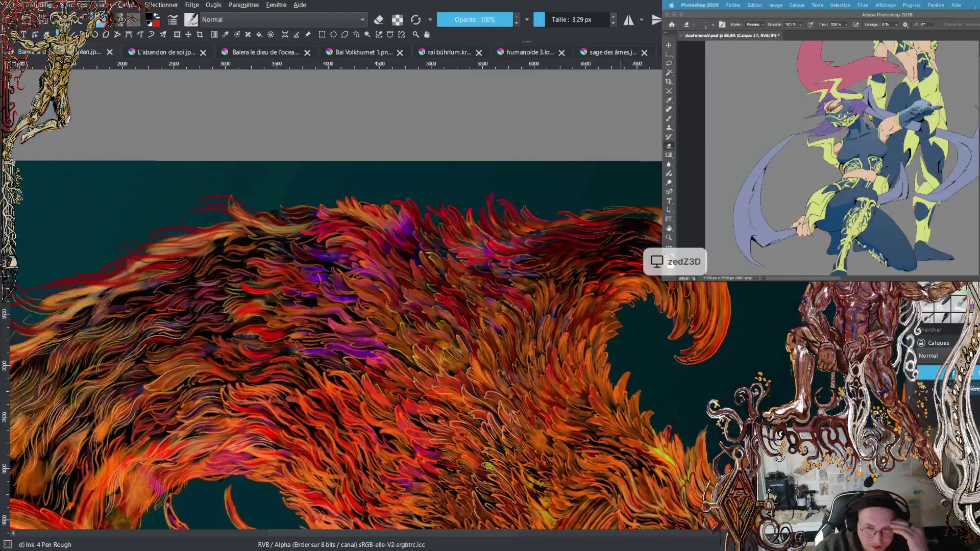
pyautogui.moveTo(306, 306); pyautogui.dragTo(620, 89)
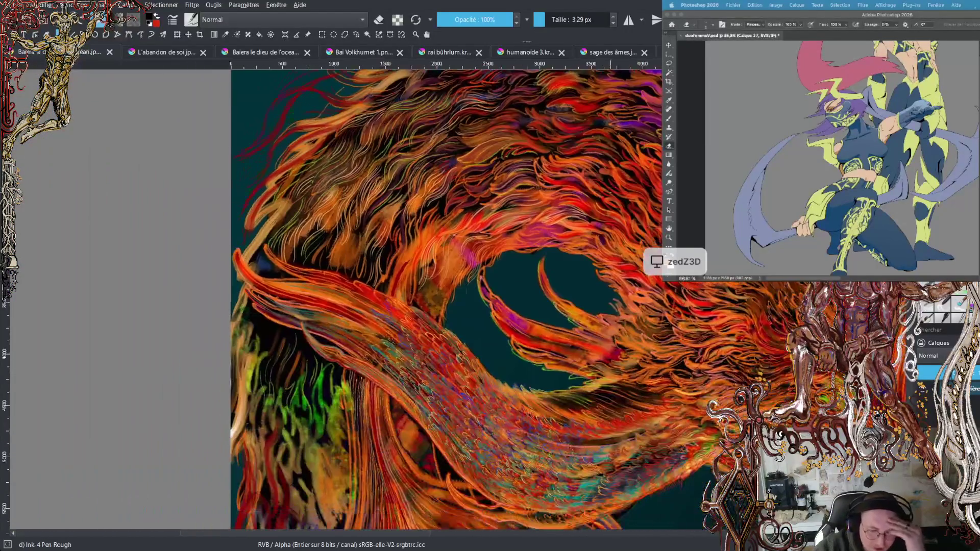
pyautogui.moveTo(221, 246); pyautogui.dragTo(137, 59)
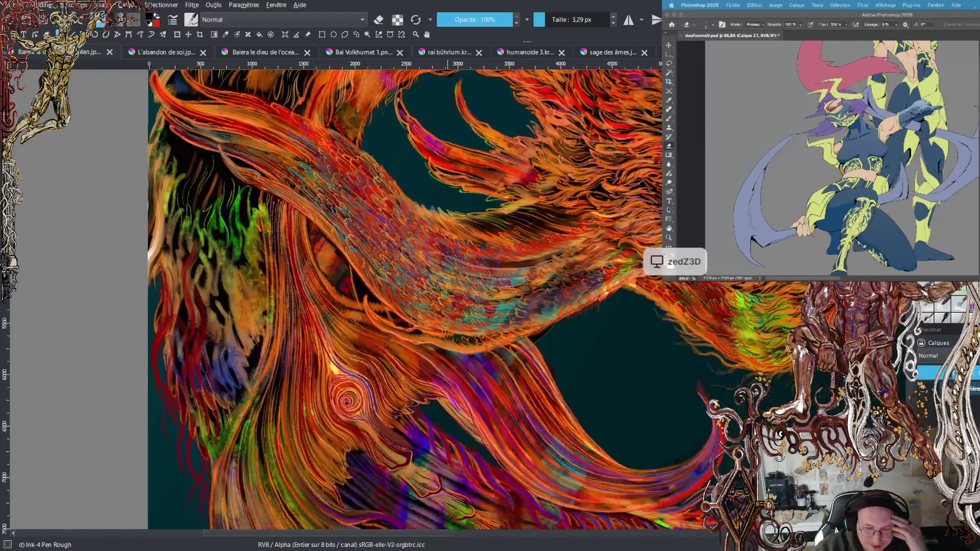
# - Open the L'abandon de soi painting and centre the bearded figure and his robe
pyautogui.click(151, 51)
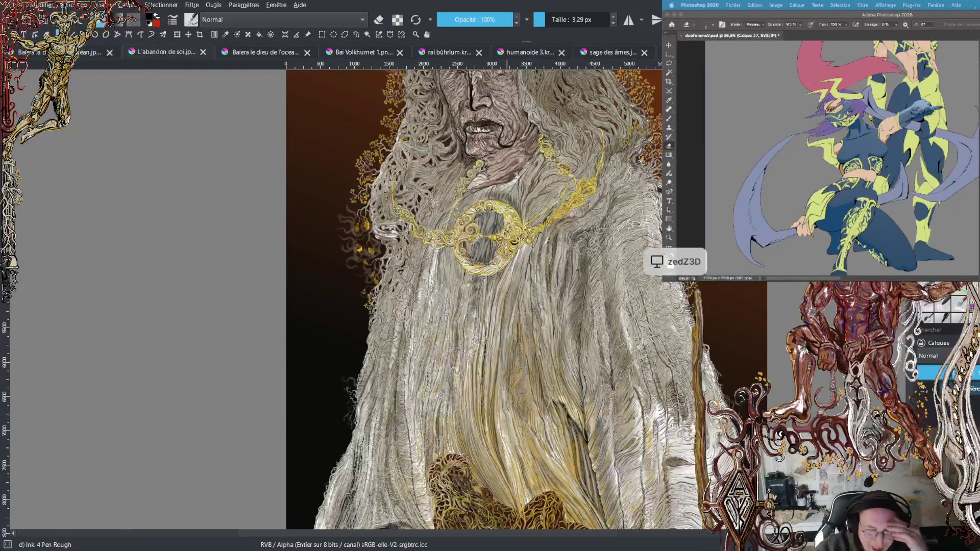
pyautogui.scroll(-2, 636, 272)
pyautogui.moveTo(636, 272); pyautogui.dragTo(584, 269)
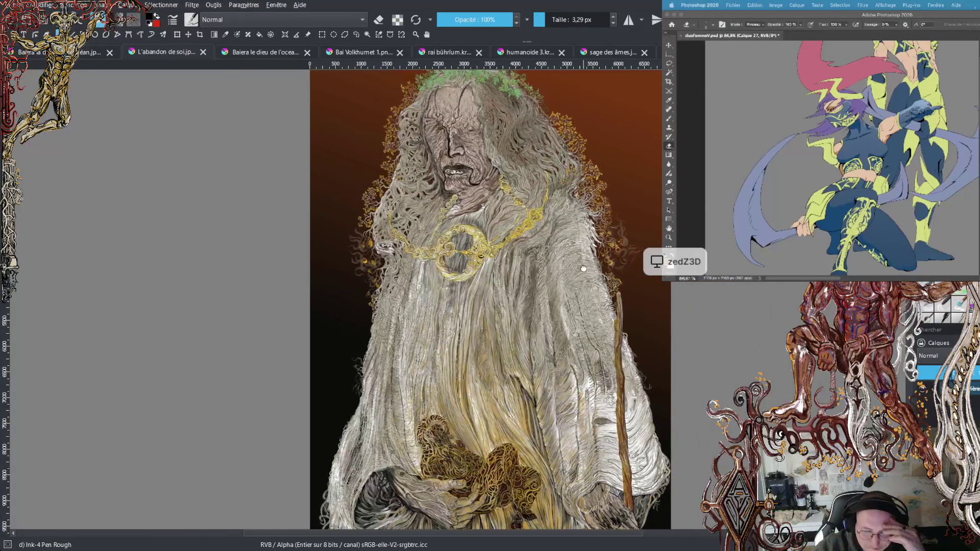
pyautogui.scroll(2, 562, 260)
pyautogui.moveTo(485, 413); pyautogui.dragTo(503, 215)
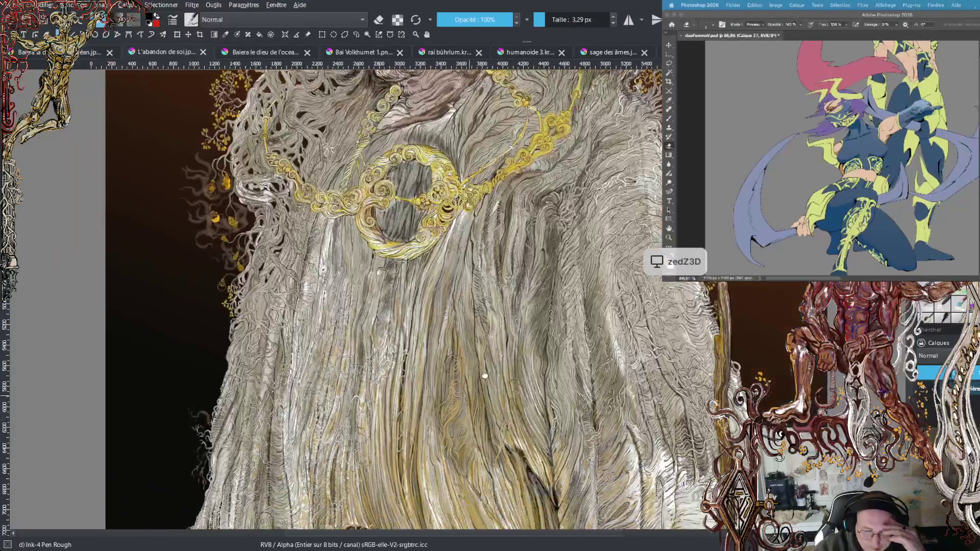
# - Zoom in closely on the old man, then switch to the Baiera dragon painting
pyautogui.scroll(2, 322, 449)
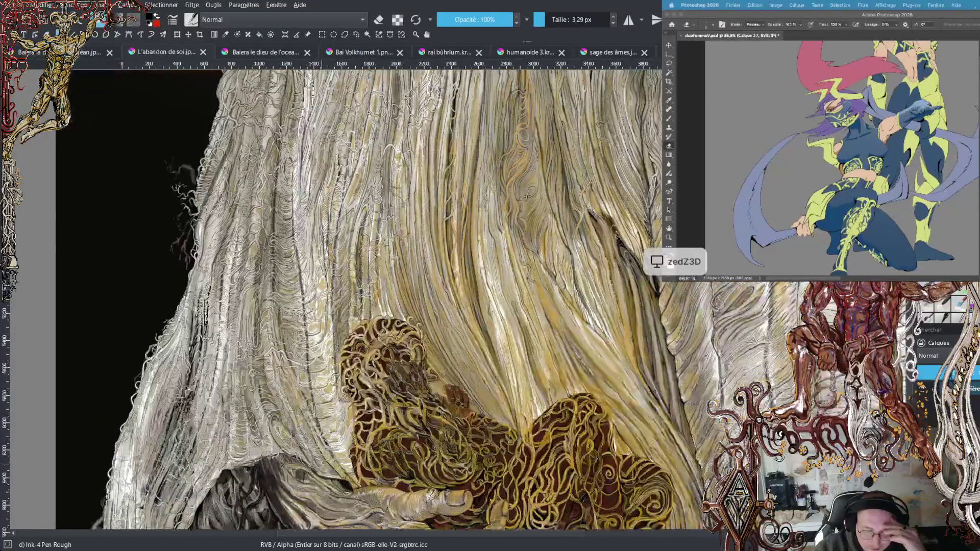
pyautogui.scroll(2, 368, 361)
pyautogui.scroll(3, 369, 361)
pyautogui.scroll(5, 369, 361)
pyautogui.scroll(2, 369, 361)
pyautogui.scroll(3, 470, 252)
pyautogui.scroll(3, 461, 245)
pyautogui.scroll(2, 454, 235)
pyautogui.scroll(2, 451, 230)
pyautogui.scroll(2, 450, 230)
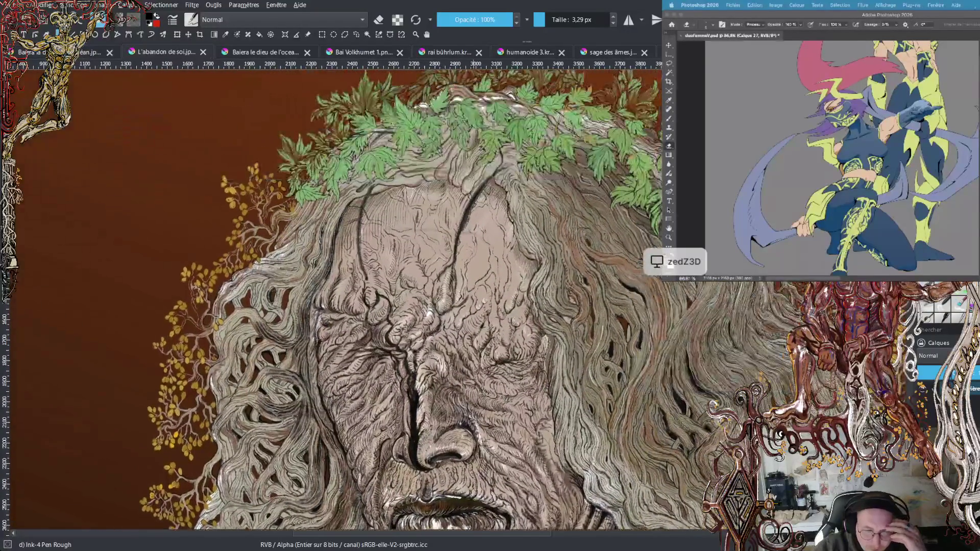
pyautogui.hscroll(3, 498, 201)
pyautogui.hscroll(3, 498, 201)
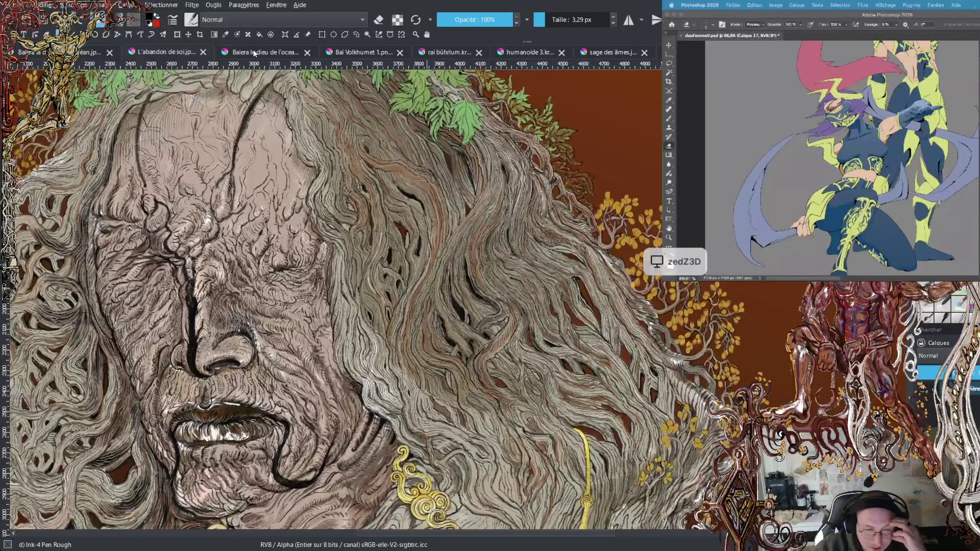
pyautogui.click(253, 53)
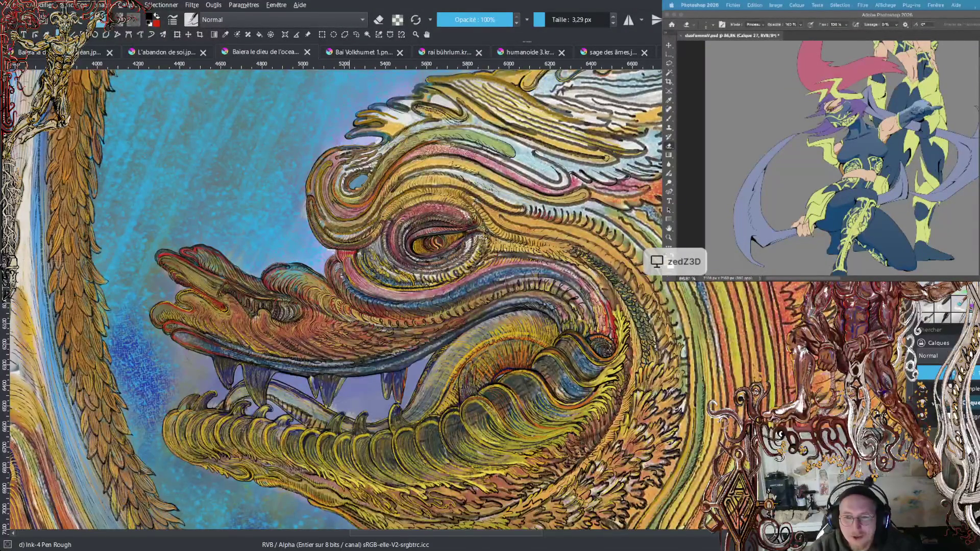
# - Return to the L'abandon de soi painting of the old man
pyautogui.click(147, 50)
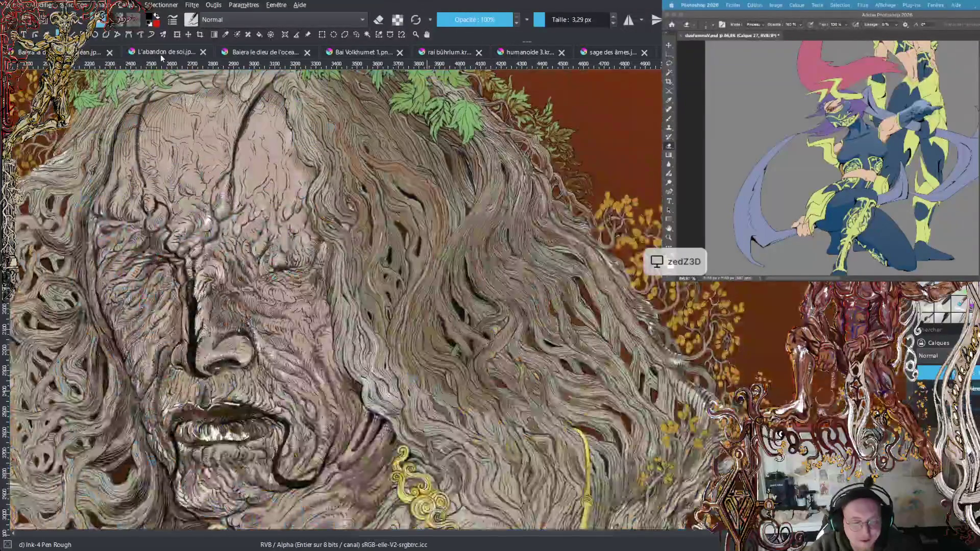
# - Look at the gold pendant, then switch back to the Baiera dragon painting
pyautogui.scroll(-3, 357, 296)
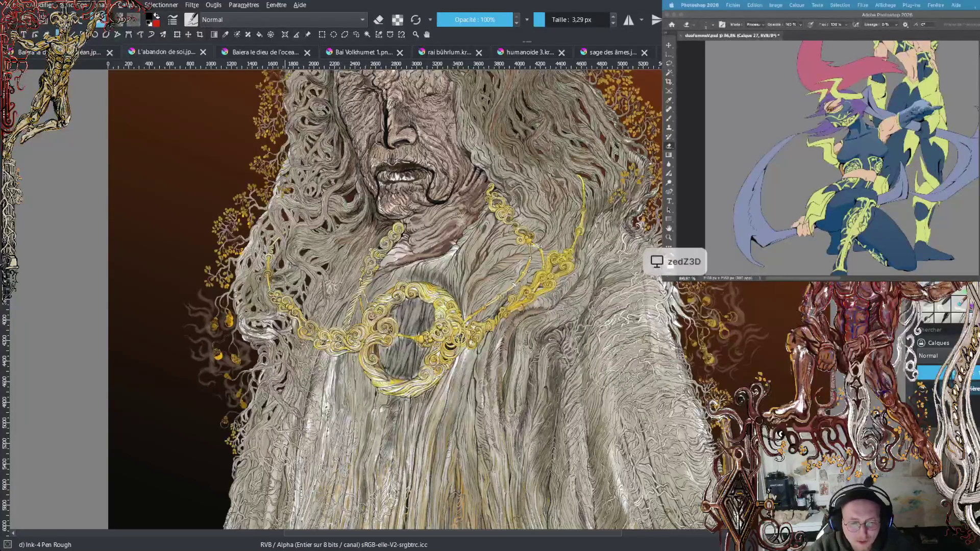
pyautogui.click(238, 52)
pyautogui.scroll(-2, 332, 296)
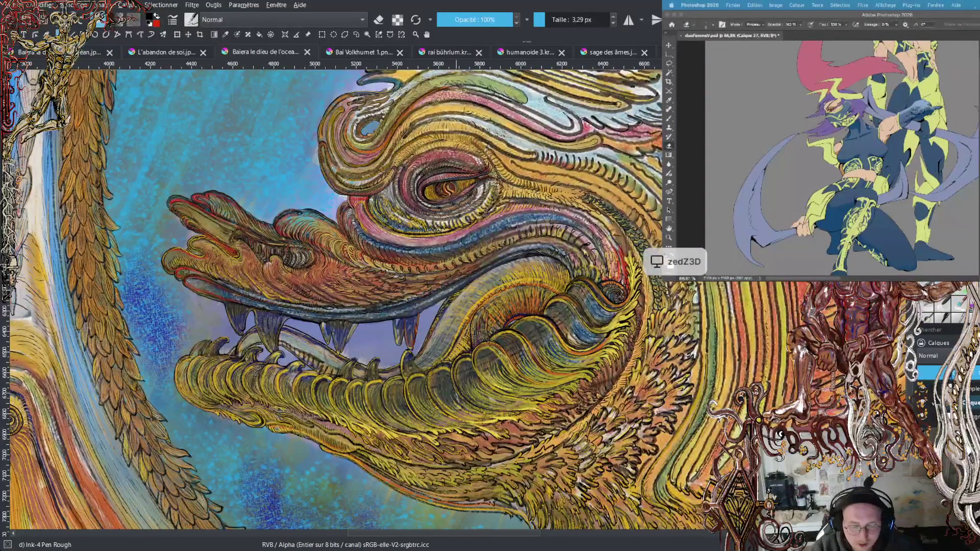
# - Zoom in on the dragon's eye
pyautogui.scroll(6, 449, 224)
pyautogui.scroll(1, 607, 306)
pyautogui.scroll(1, 607, 306)
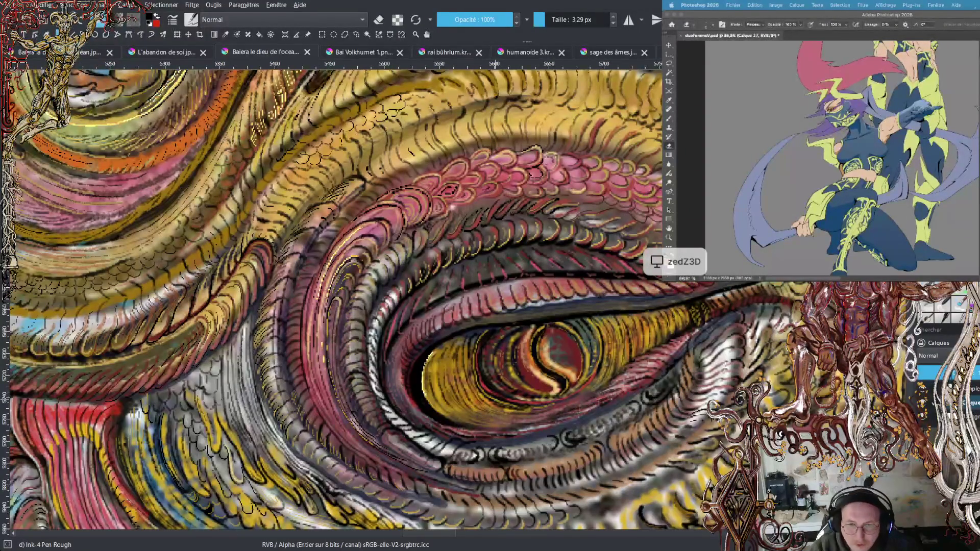
# - Zoom out to frame the whole dragon beside the tree trunk, then cycle to the golden city painting
pyautogui.scroll(-2, 500, 367)
pyautogui.scroll(-2, 500, 367)
pyautogui.scroll(-2, 500, 368)
pyautogui.scroll(-1, 475, 220)
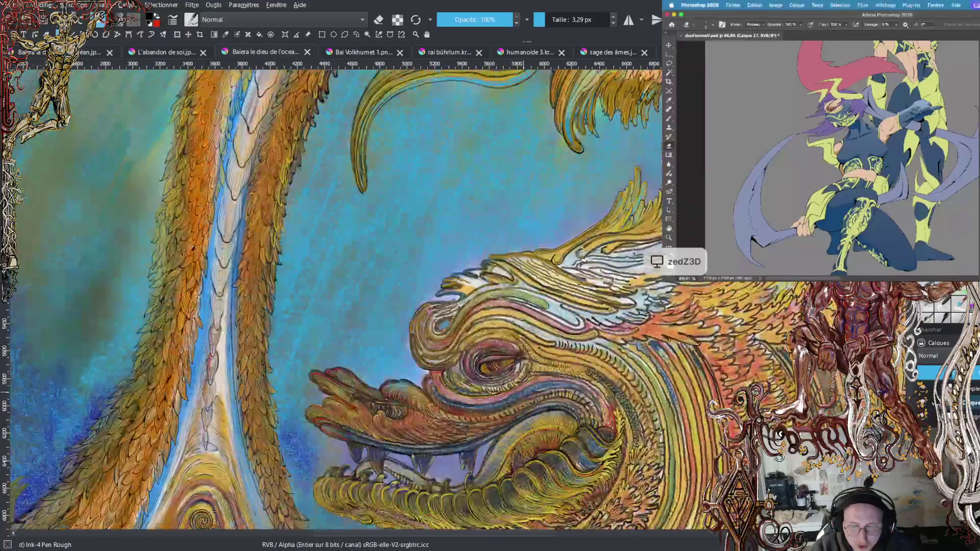
pyautogui.scroll(-2, 474, 221)
pyautogui.scroll(-1, 474, 220)
pyautogui.scroll(-2, 505, 352)
pyautogui.moveTo(506, 352); pyautogui.dragTo(483, 297)
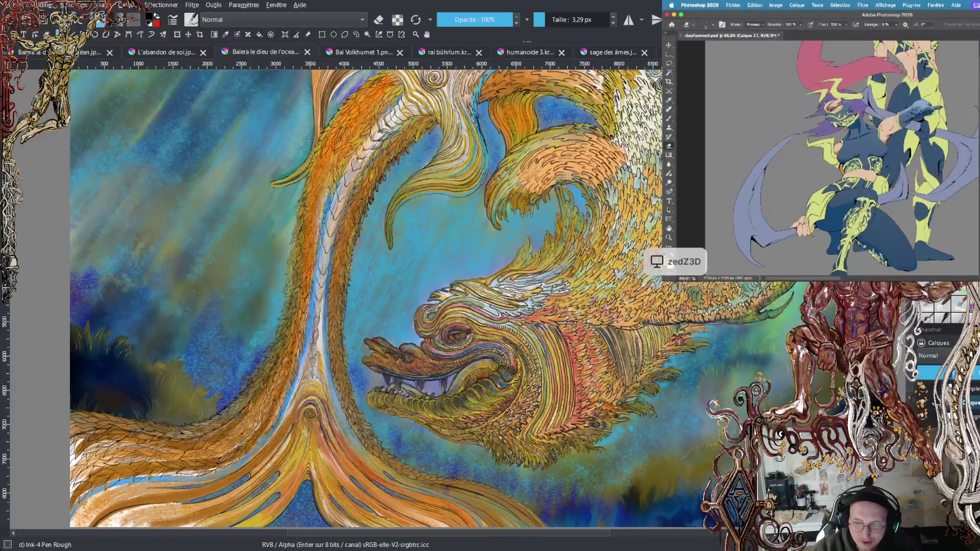
pyautogui.hotkey('ctrl', 'Tab')
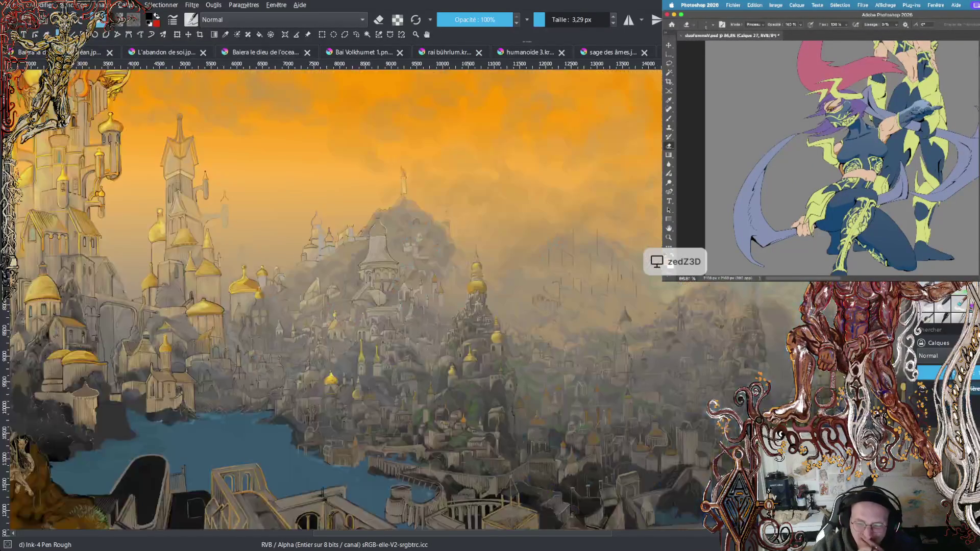
# - Pan up to the tall tower's top, then cycle to the black-and-white tree drawing
pyautogui.moveTo(433, 312)
pyautogui.mouseDown()
pyautogui.moveTo(491, 389)
pyautogui.moveTo(549, 423)
pyautogui.mouseUp()
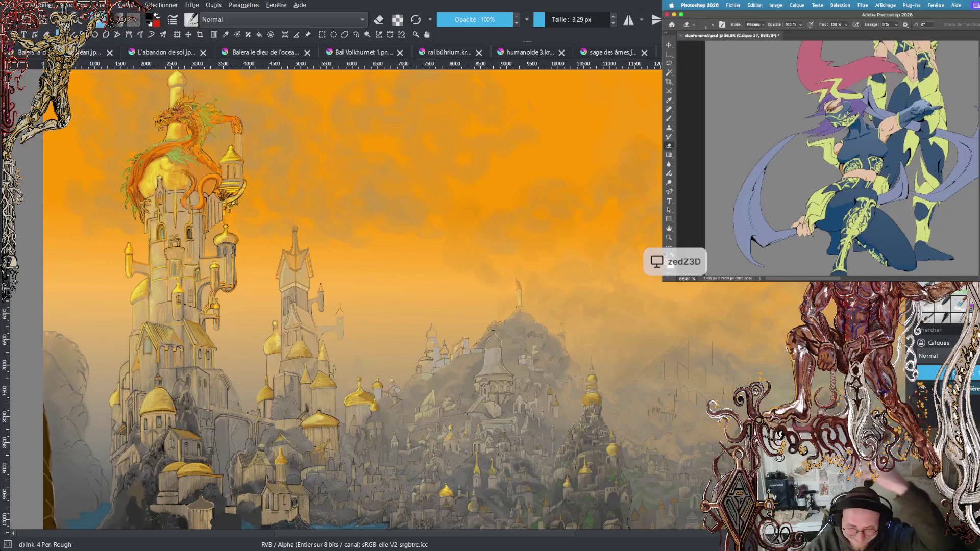
pyautogui.hotkey('ctrl', 'Tab')
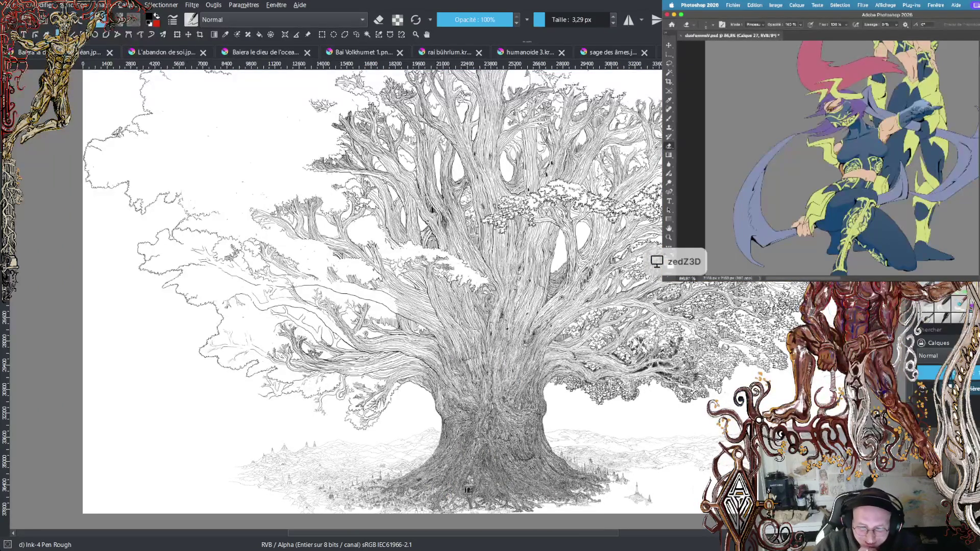
pyautogui.scroll(5, 444, 286)
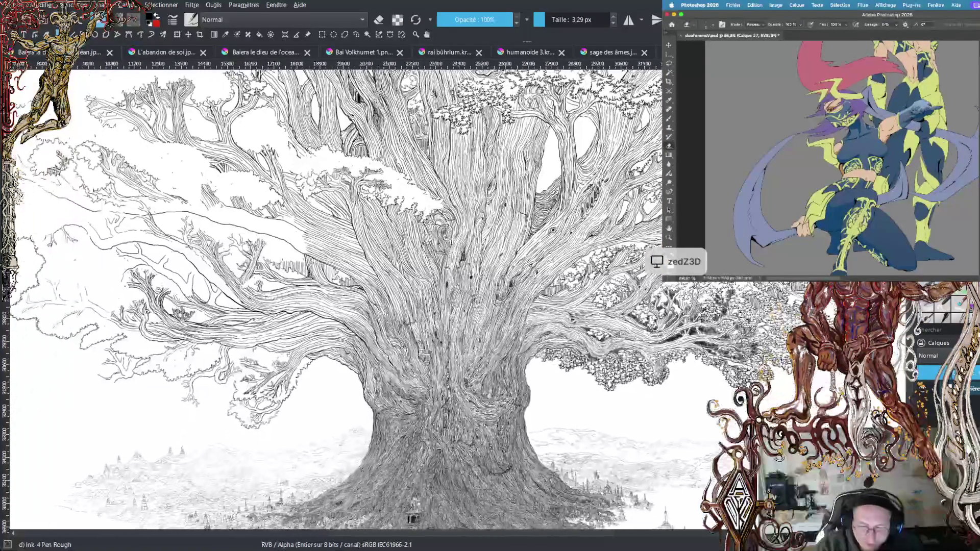
pyautogui.scroll(1, 490, 459)
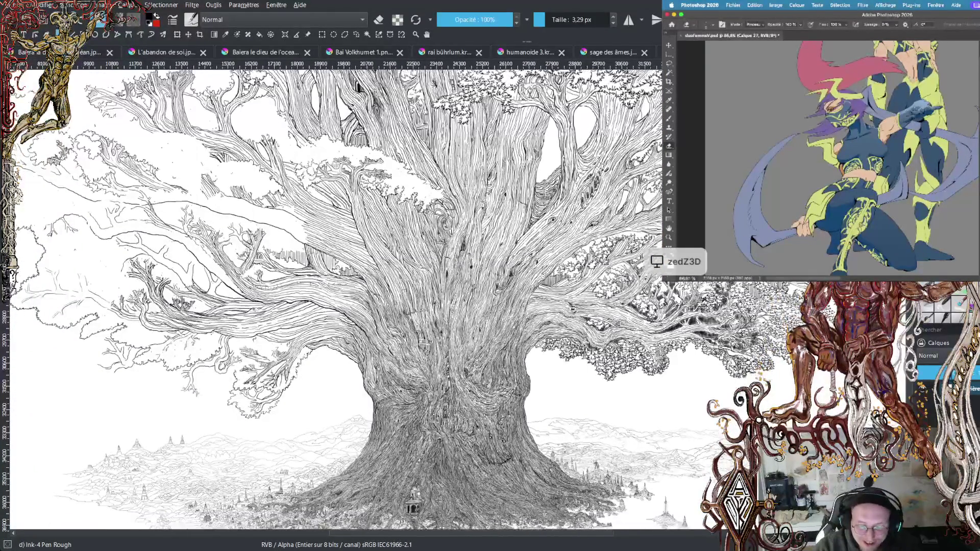
pyautogui.scroll(1, 490, 460)
pyautogui.scroll(1, 490, 459)
pyautogui.scroll(1, 320, 526)
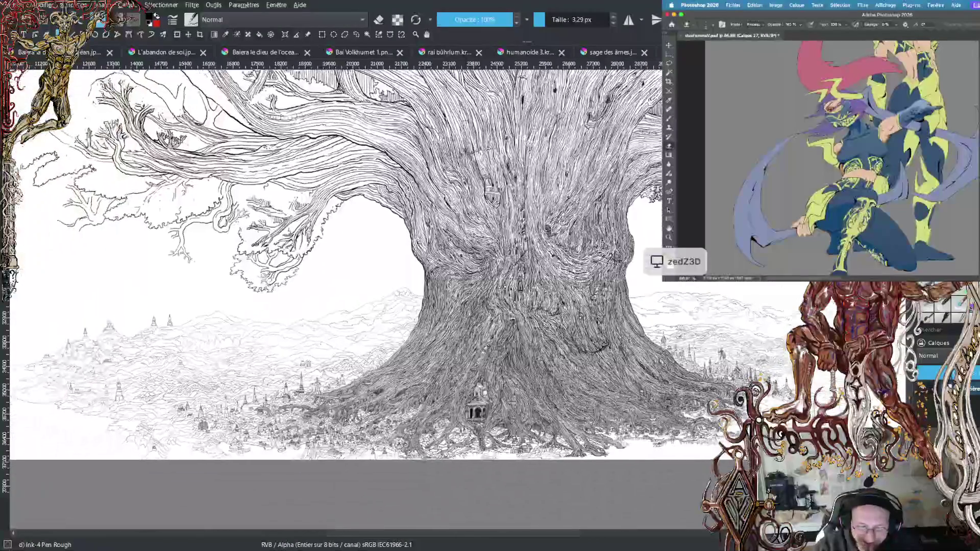
pyautogui.scroll(1, 319, 526)
pyautogui.scroll(1, 319, 526)
pyautogui.scroll(-1, 403, 296)
pyautogui.scroll(-1, 403, 296)
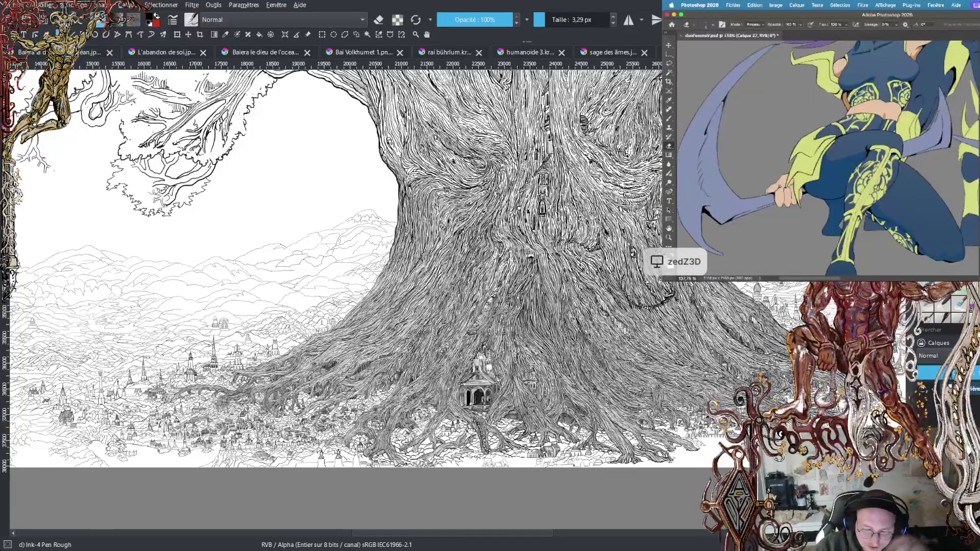
pyautogui.hscroll(-6, 337, 240)
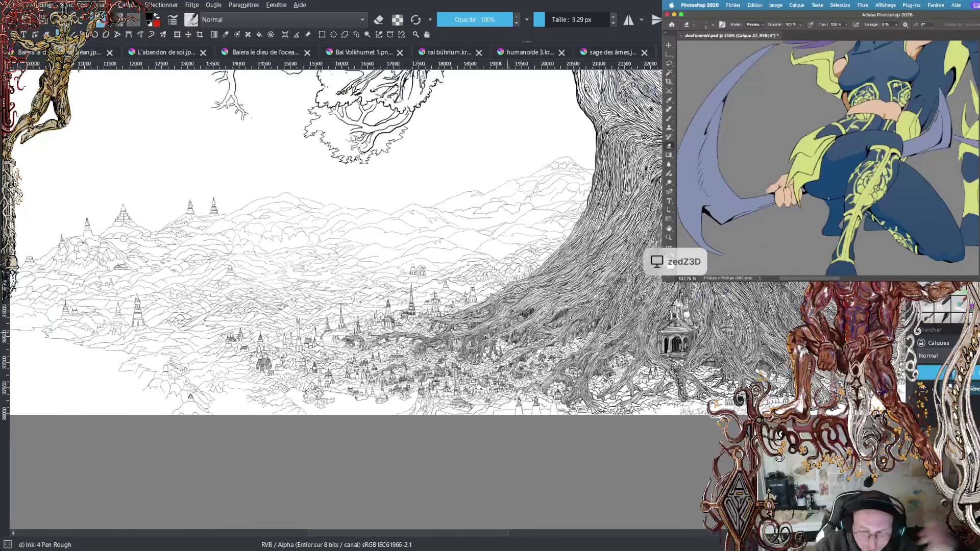
pyautogui.scroll(5, 478, 353)
pyautogui.scroll(3, 126, 326)
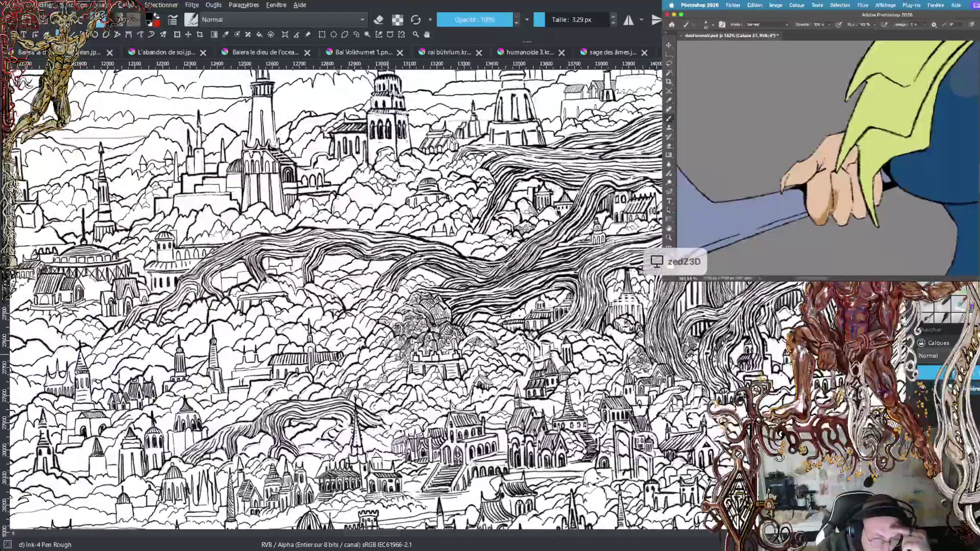
pyautogui.scroll(4, 426, 360)
pyautogui.moveTo(358, 306); pyautogui.dragTo(319, 342)
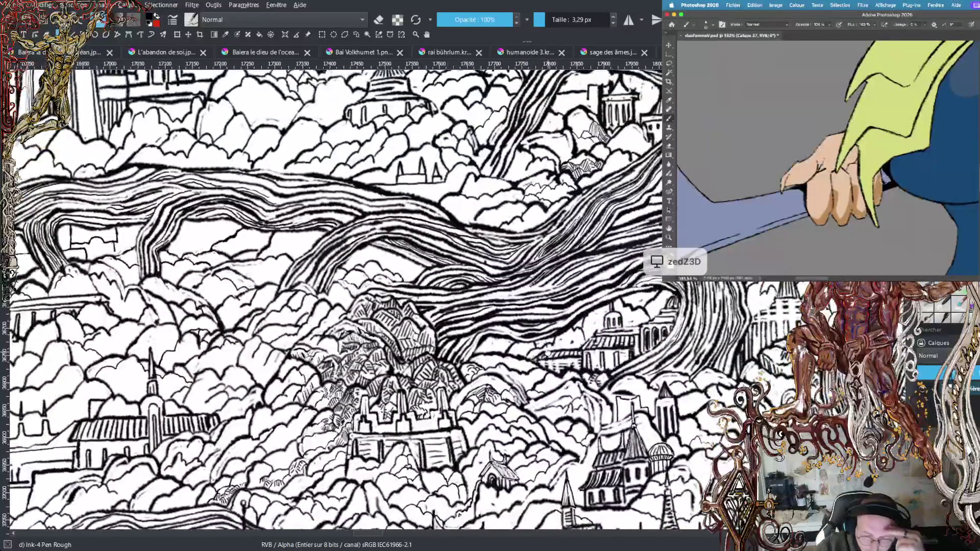
pyautogui.scroll(-2, 337, 296)
pyautogui.scroll(-4, 337, 296)
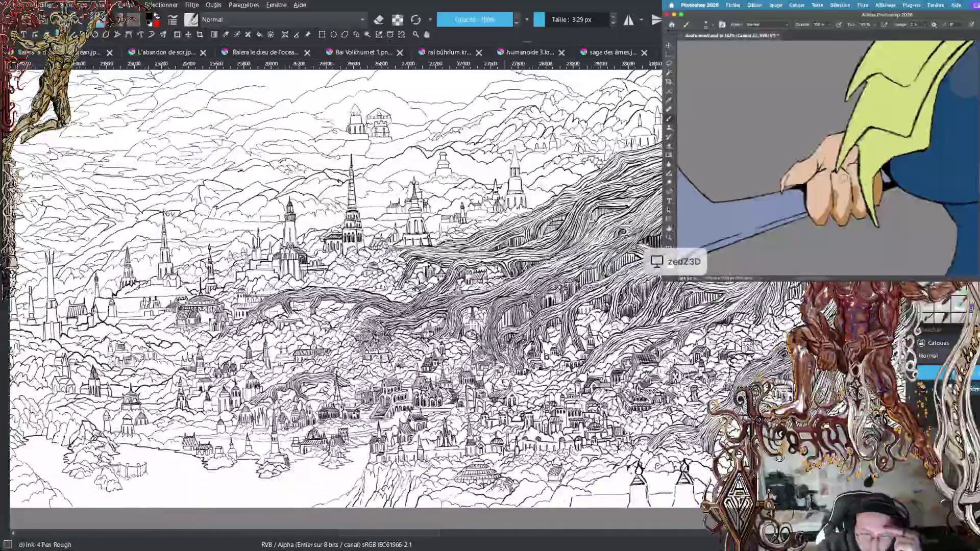
pyautogui.moveTo(154, 286)
pyautogui.mouseDown()
pyautogui.moveTo(562, 286)
pyautogui.moveTo(144, 285)
pyautogui.mouseUp()
pyautogui.moveTo(562, 285)
pyautogui.mouseDown()
pyautogui.moveTo(369, 296)
pyautogui.moveTo(325, 275)
pyautogui.moveTo(271, 311)
pyautogui.moveTo(130, 339)
pyautogui.mouseUp()
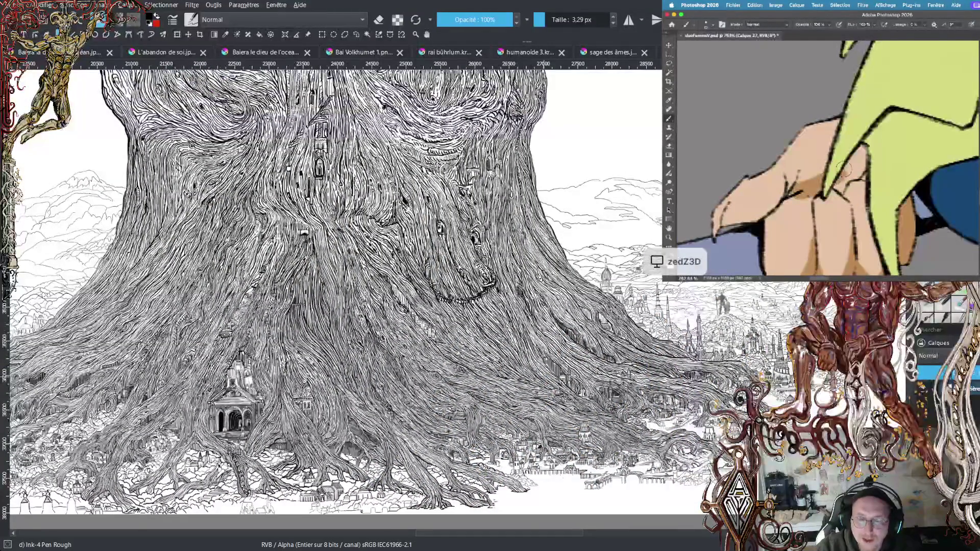
pyautogui.moveTo(357, 306)
pyautogui.mouseDown()
pyautogui.moveTo(181, 312)
pyautogui.moveTo(248, 314)
pyautogui.moveTo(116, 303)
pyautogui.moveTo(237, 310)
pyautogui.mouseUp()
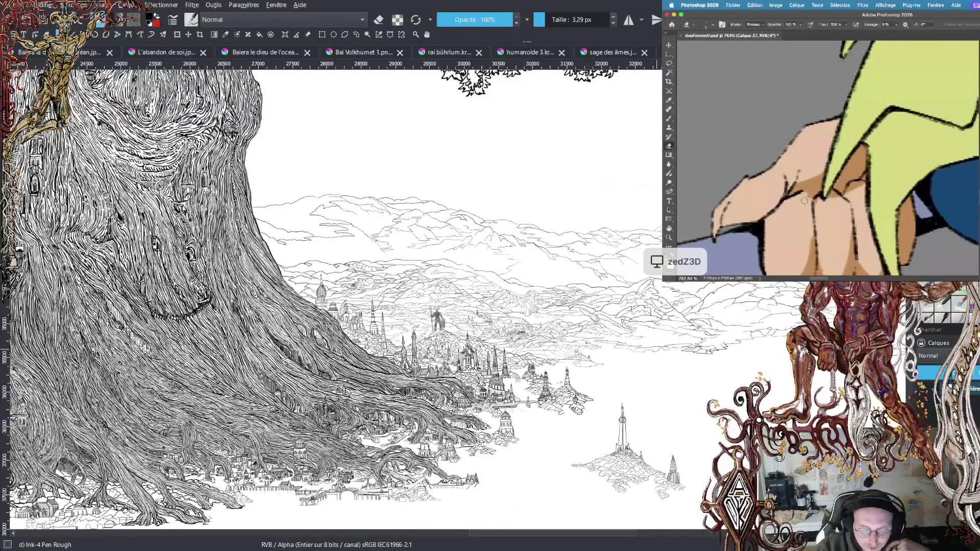
pyautogui.moveTo(332, 296); pyautogui.dragTo(484, 296)
pyautogui.scroll(-3, 332, 296)
pyautogui.scroll(2, 332, 296)
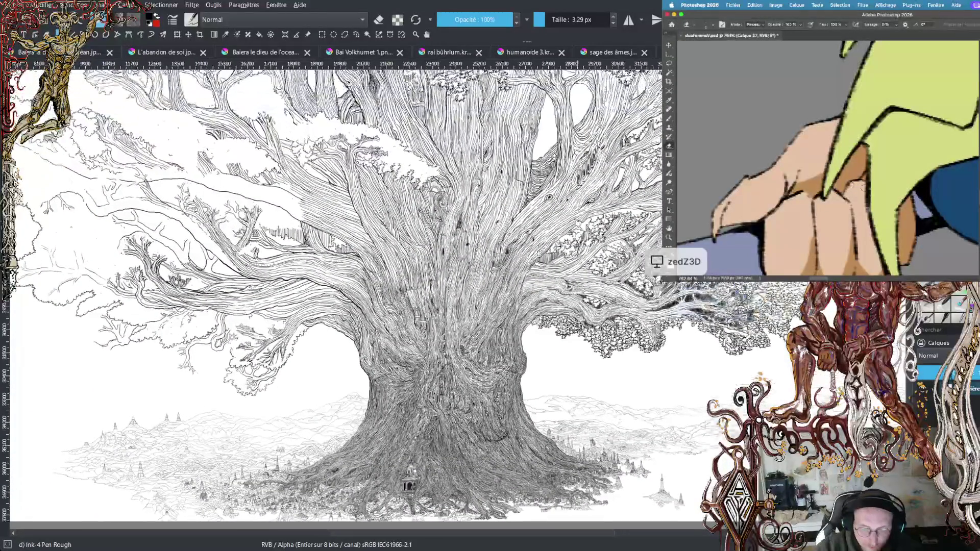
pyautogui.scroll(2, 332, 296)
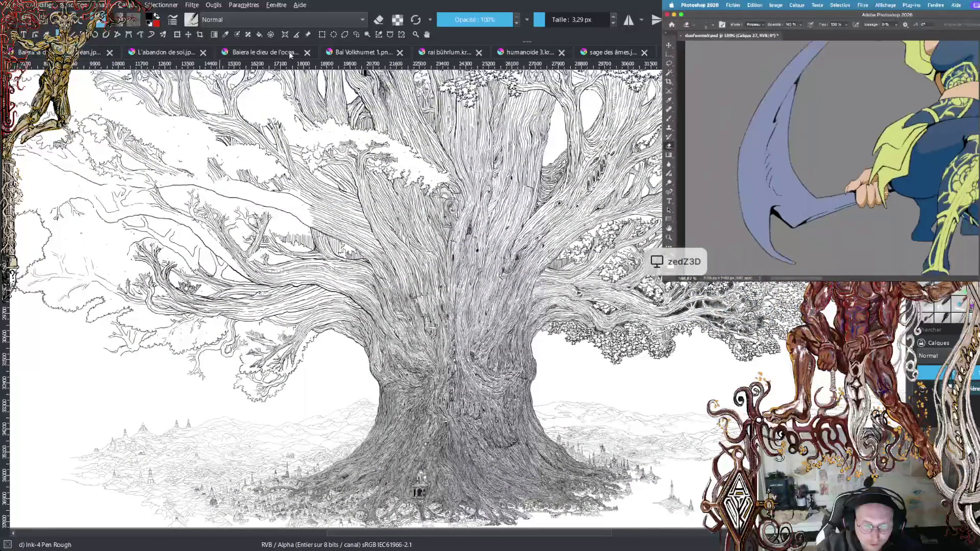
pyautogui.click(370, 53)
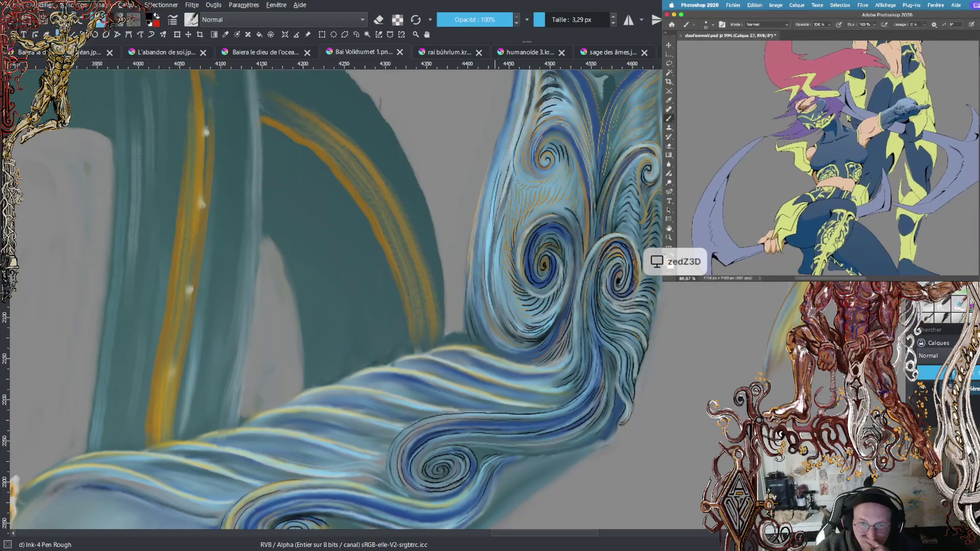
# - Zoom out to frame the whole spear-wielding figure, then look over its face and chest
pyautogui.press('-')
pyautogui.press('-')
pyautogui.press('-')
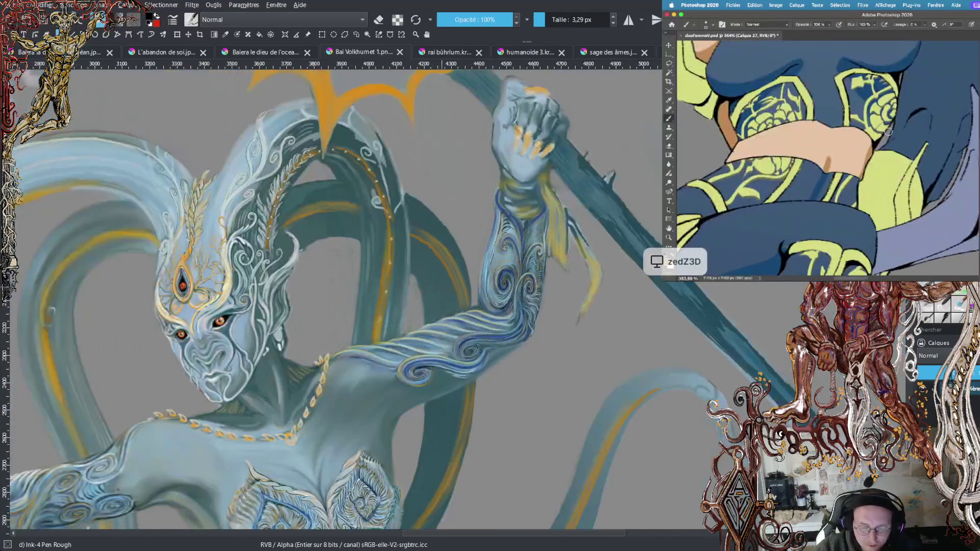
pyautogui.press('-')
pyautogui.press('-')
pyautogui.moveTo(413, 264); pyautogui.dragTo(481, 266)
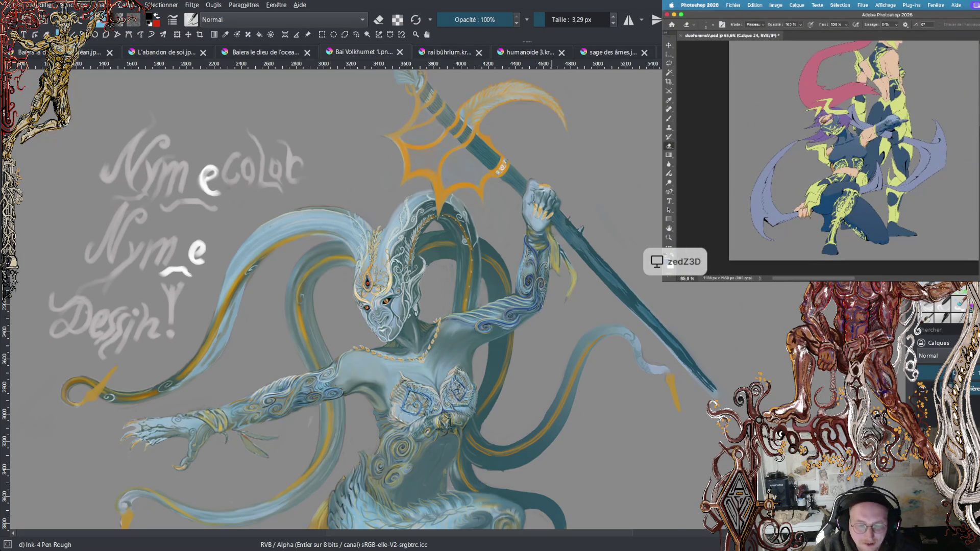
pyautogui.scroll(3, 341, 252)
pyautogui.moveTo(466, 327)
pyautogui.mouseDown()
pyautogui.moveTo(523, 117)
pyautogui.moveTo(640, 151)
pyautogui.moveTo(256, 179)
pyautogui.mouseUp()
pyautogui.scroll(-3, 402, 192)
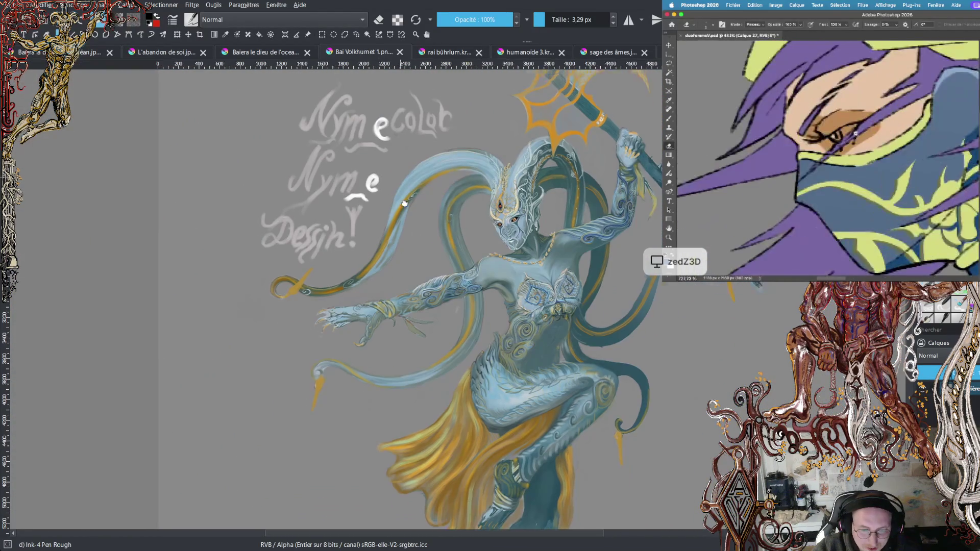
# - Recentre the figure in view, then switch to the multi-eyed creature painting
pyautogui.moveTo(402, 192); pyautogui.dragTo(420, 253)
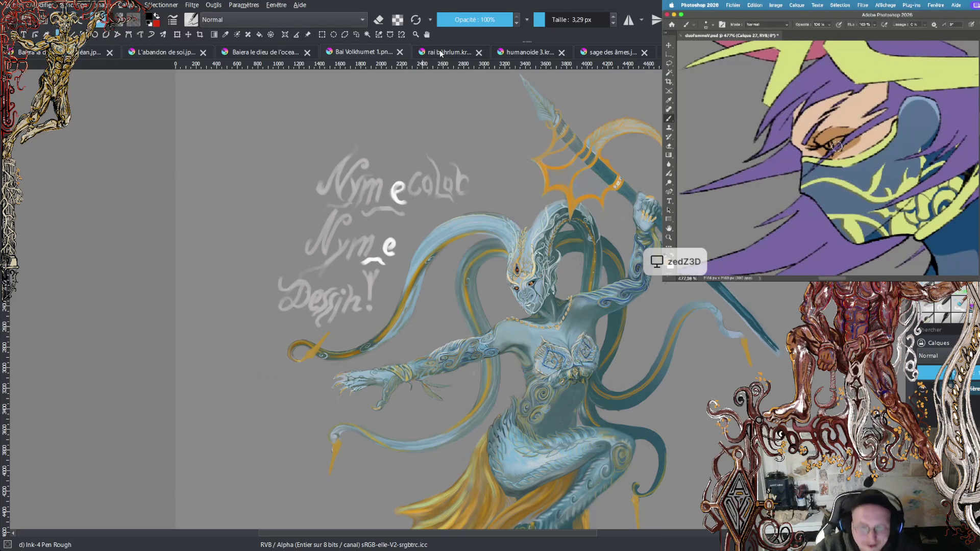
pyautogui.moveTo(459, 255); pyautogui.dragTo(388, 230)
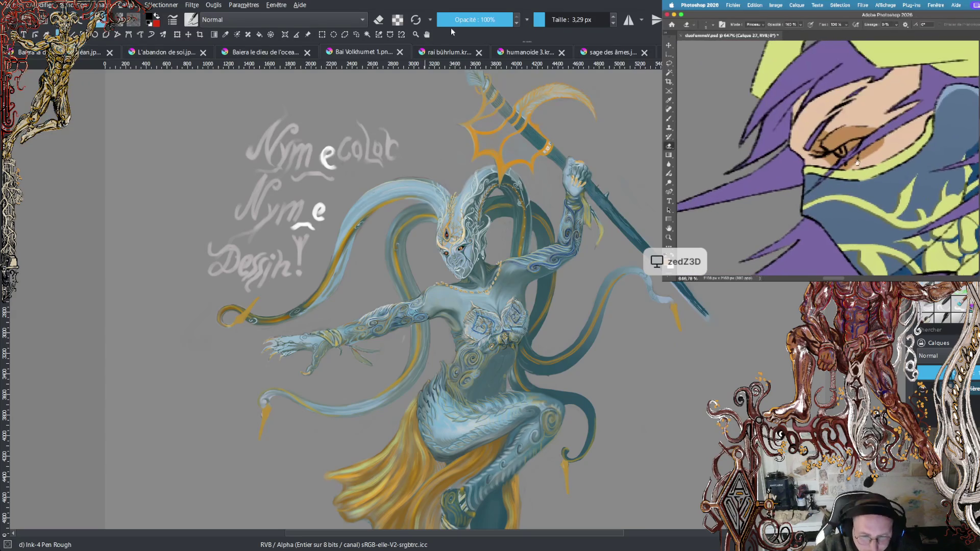
pyautogui.moveTo(357, 296); pyautogui.dragTo(330, 273)
pyautogui.scroll(-1, 491, 290)
pyautogui.moveTo(424, 307); pyautogui.dragTo(426, 290)
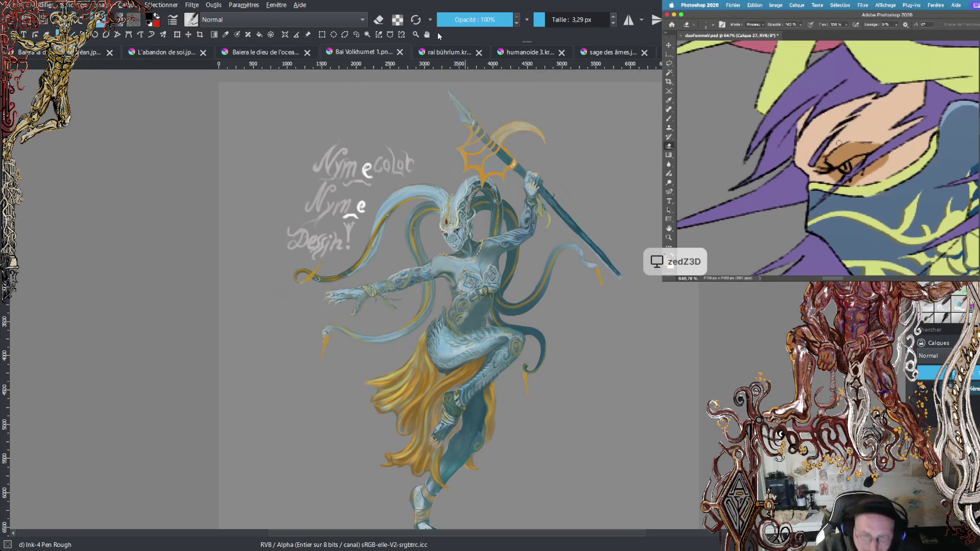
pyautogui.click(448, 55)
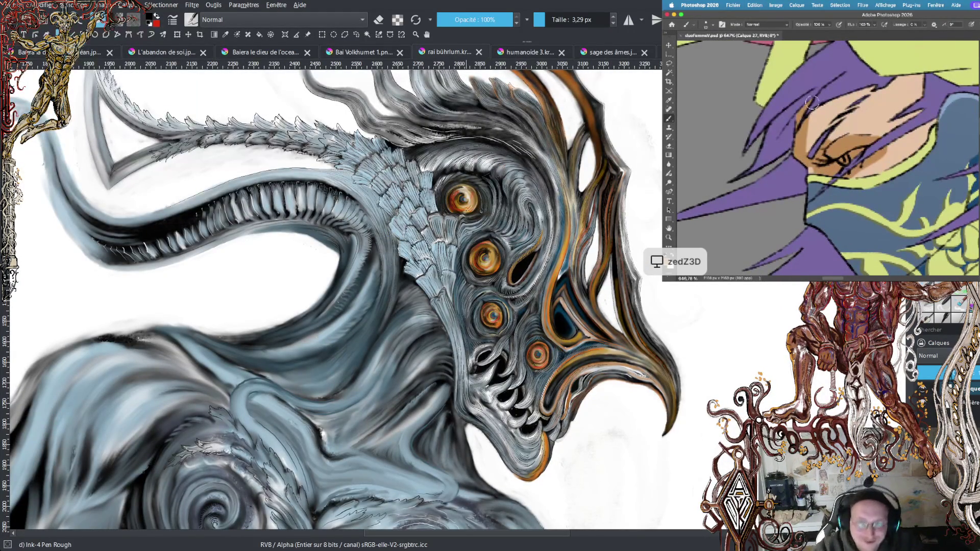
# - Zoom in on the creature's head and pan across its orange eyes, jaw and upper eyes
pyautogui.press('-')
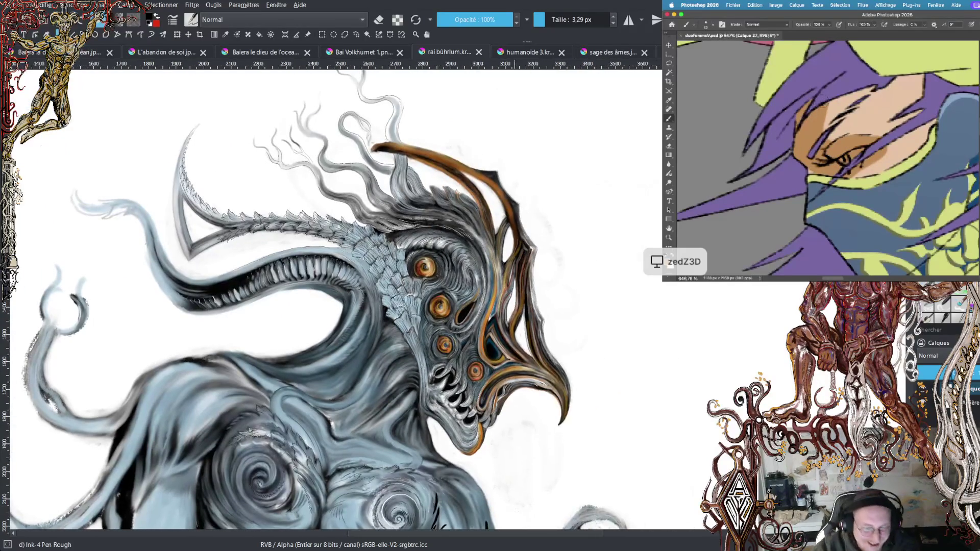
pyautogui.moveTo(306, 255); pyautogui.dragTo(329, 210)
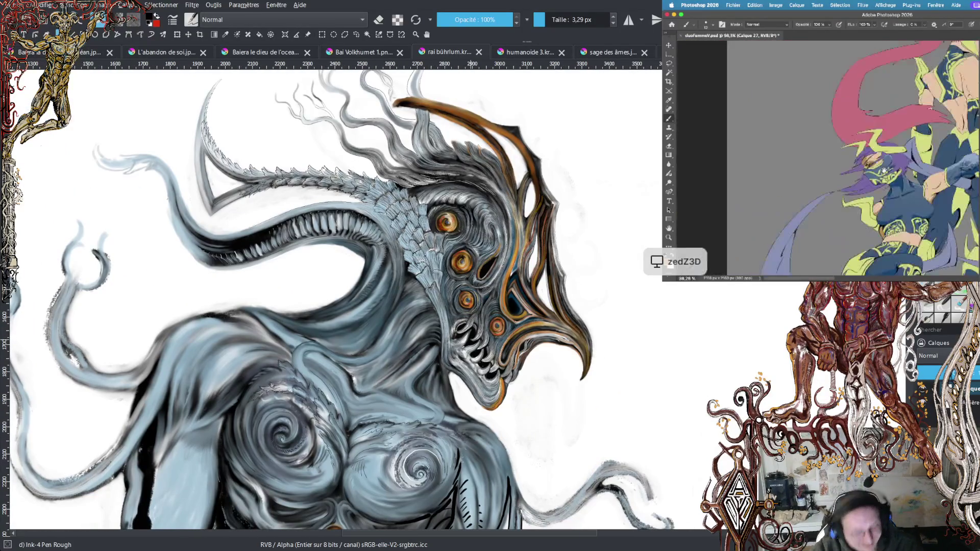
pyautogui.press('+')
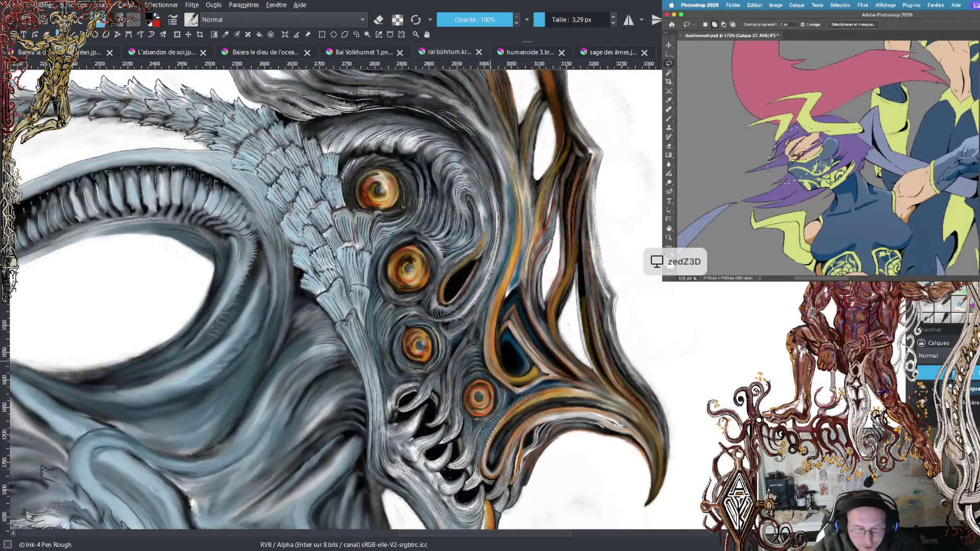
pyautogui.press('+')
pyautogui.moveTo(373, 220); pyautogui.dragTo(380, 148)
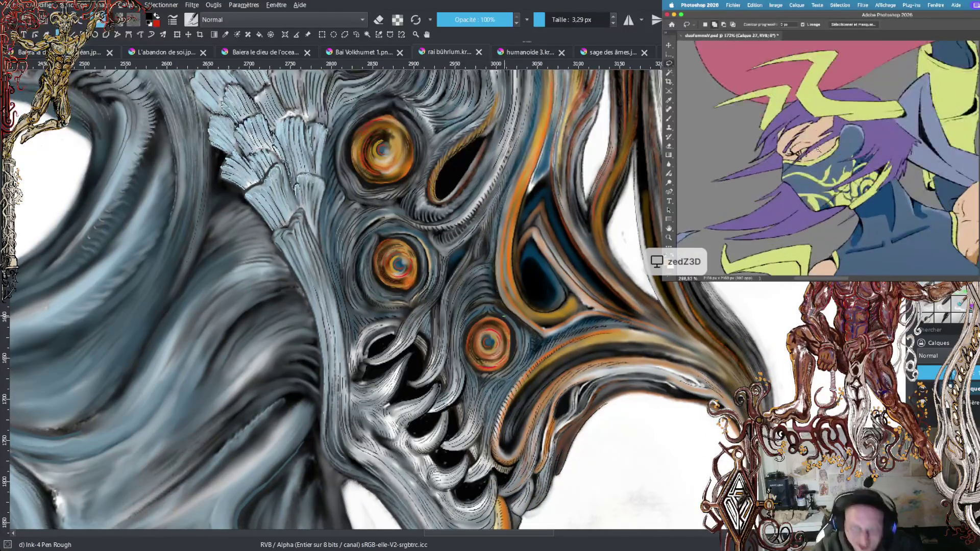
pyautogui.moveTo(409, 256); pyautogui.dragTo(455, 171)
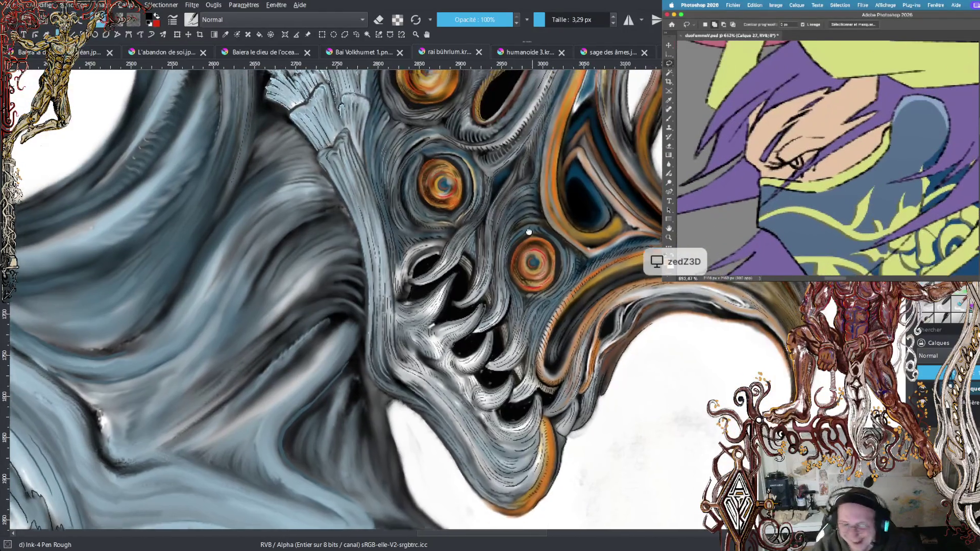
pyautogui.moveTo(357, 204); pyautogui.dragTo(305, 454)
pyautogui.moveTo(332, 204); pyautogui.dragTo(387, 503)
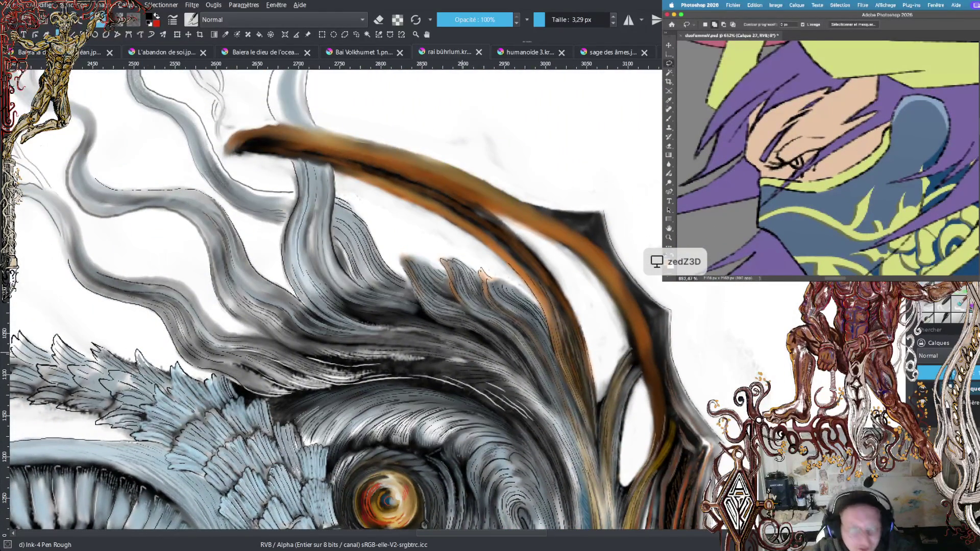
pyautogui.scroll(-3, 382, 298)
pyautogui.scroll(-2, 363, 167)
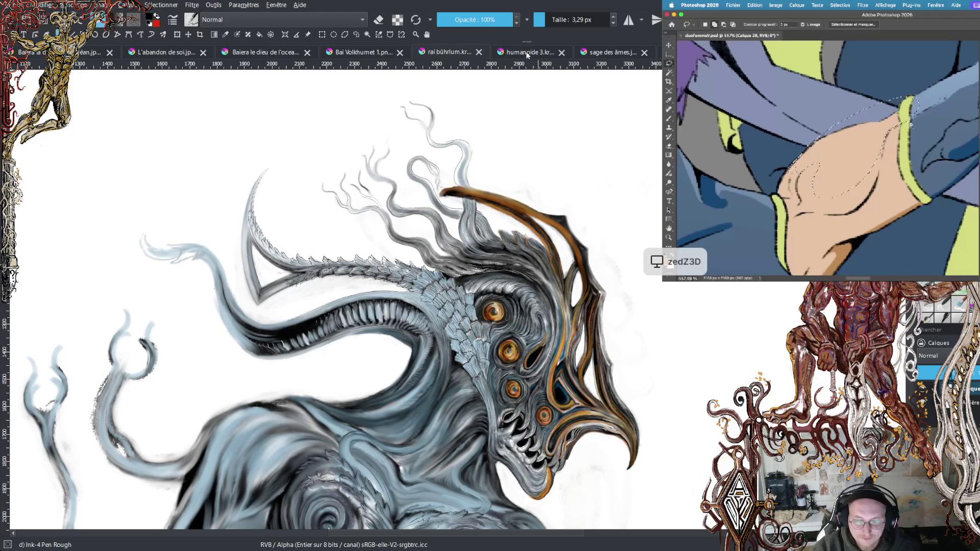
pyautogui.click(529, 50)
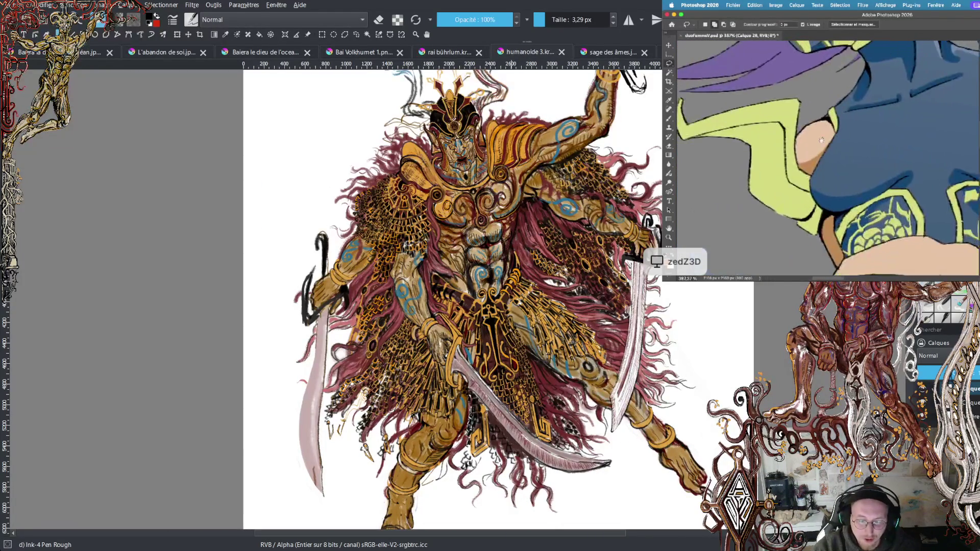
pyautogui.scroll(3, 387, 212)
pyautogui.scroll(2, 387, 211)
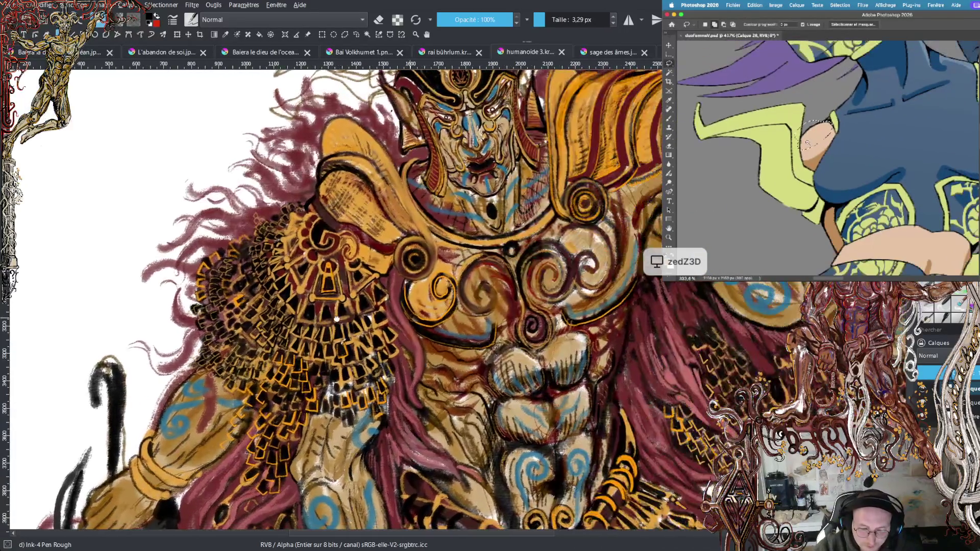
pyautogui.moveTo(387, 212)
pyautogui.mouseDown()
pyautogui.moveTo(214, 355)
pyautogui.moveTo(245, 459)
pyautogui.mouseUp()
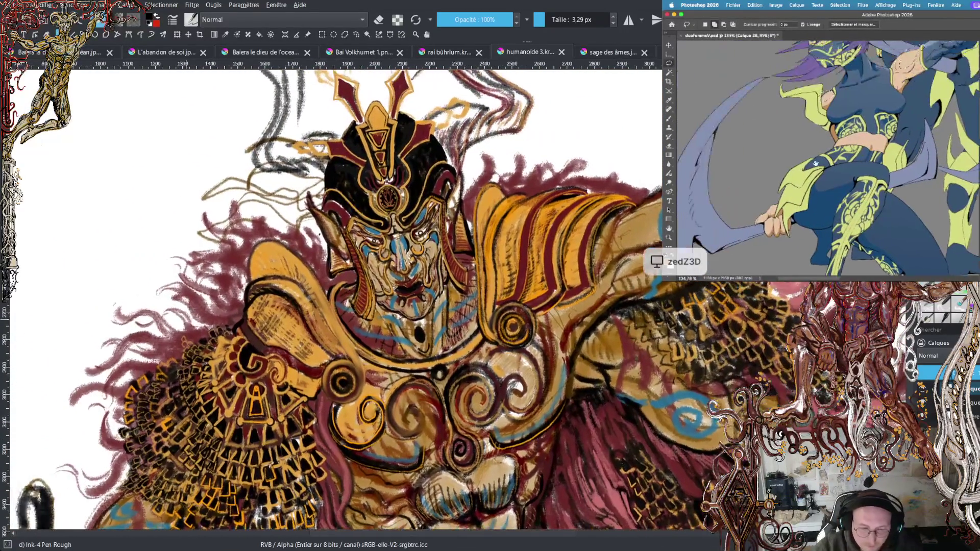
pyautogui.scroll(2, 333, 412)
pyautogui.scroll(-3, 333, 413)
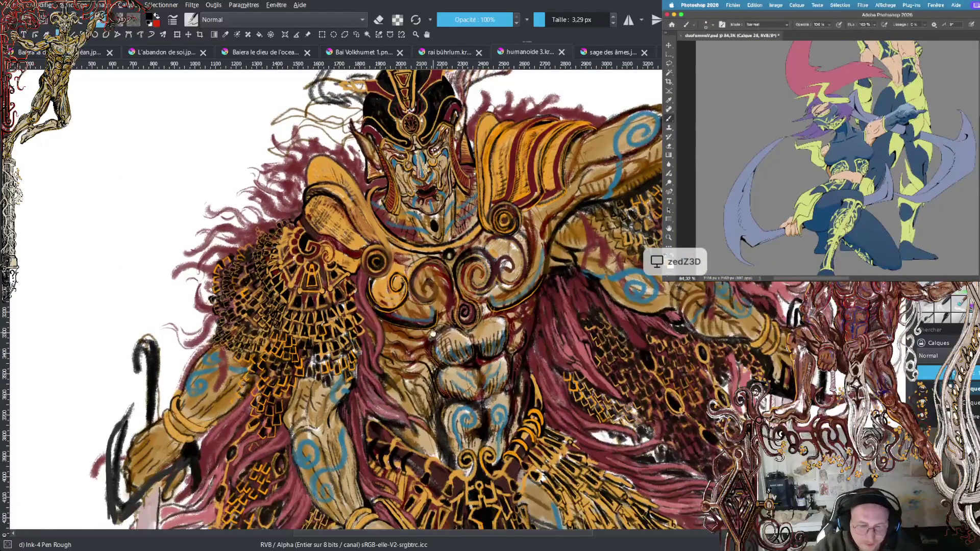
pyautogui.scroll(-1, 432, 334)
pyautogui.scroll(-1, 432, 334)
pyautogui.scroll(-1, 433, 335)
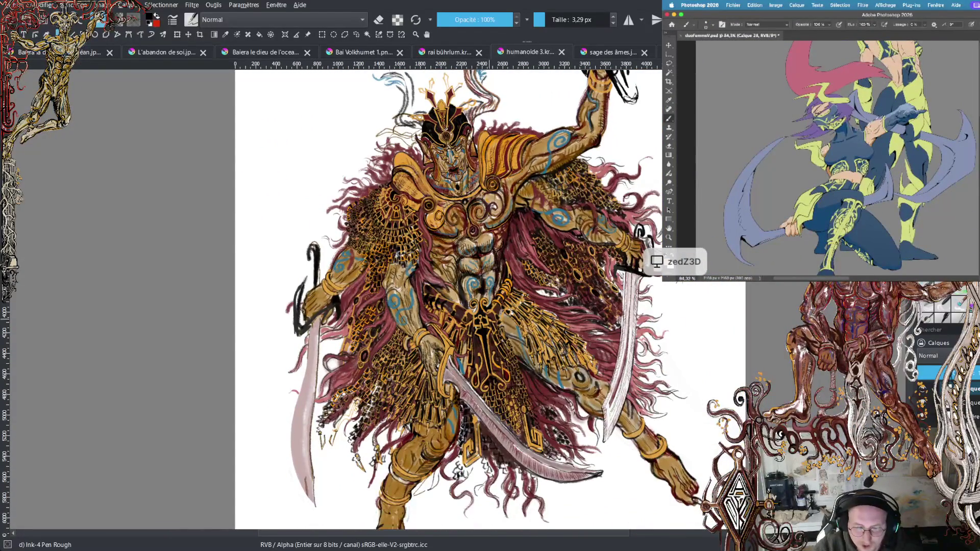
pyautogui.scroll(-5, 469, 301)
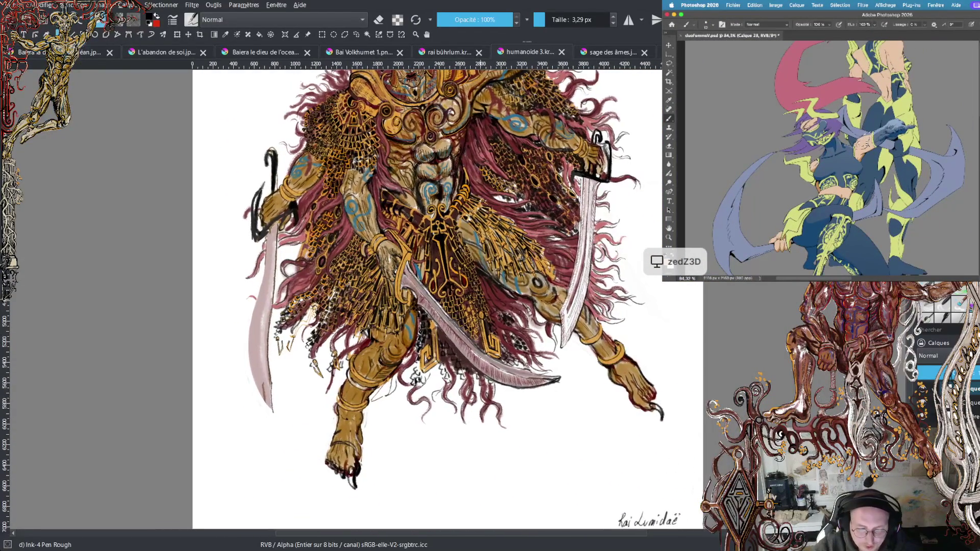
pyautogui.scroll(3, 429, 301)
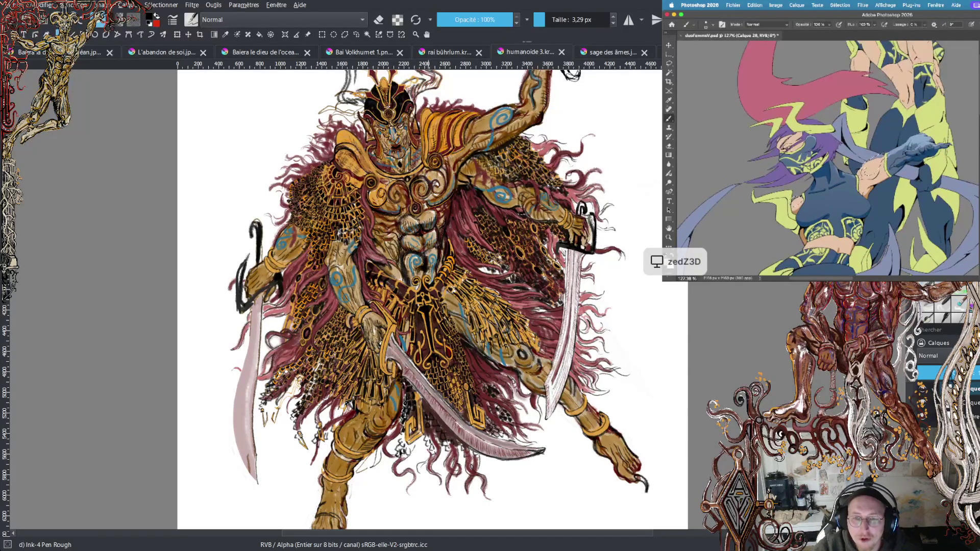
pyautogui.moveTo(419, 296); pyautogui.dragTo(468, 315)
pyautogui.moveTo(443, 220); pyautogui.dragTo(473, 154)
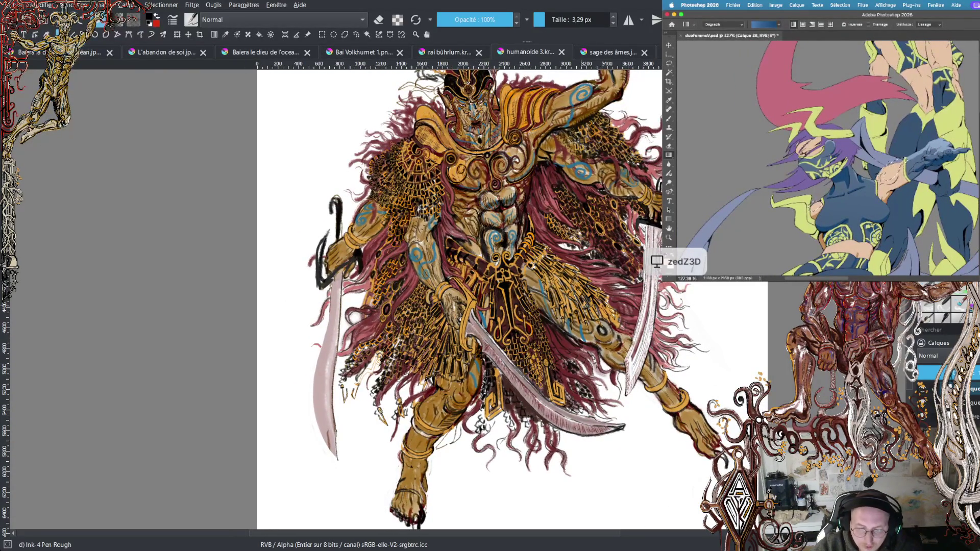
pyautogui.hotkey('ctrl', 'z')
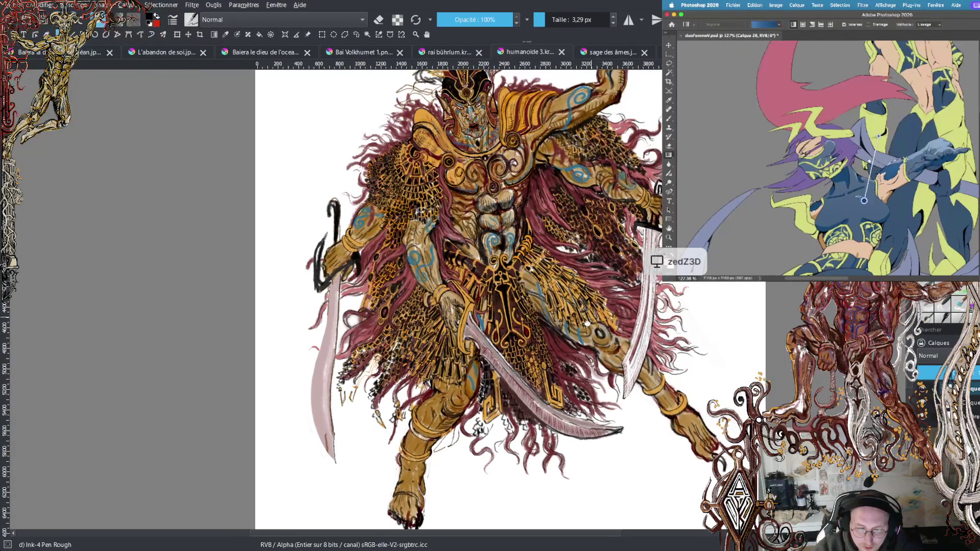
pyautogui.scroll(-2, 587, 355)
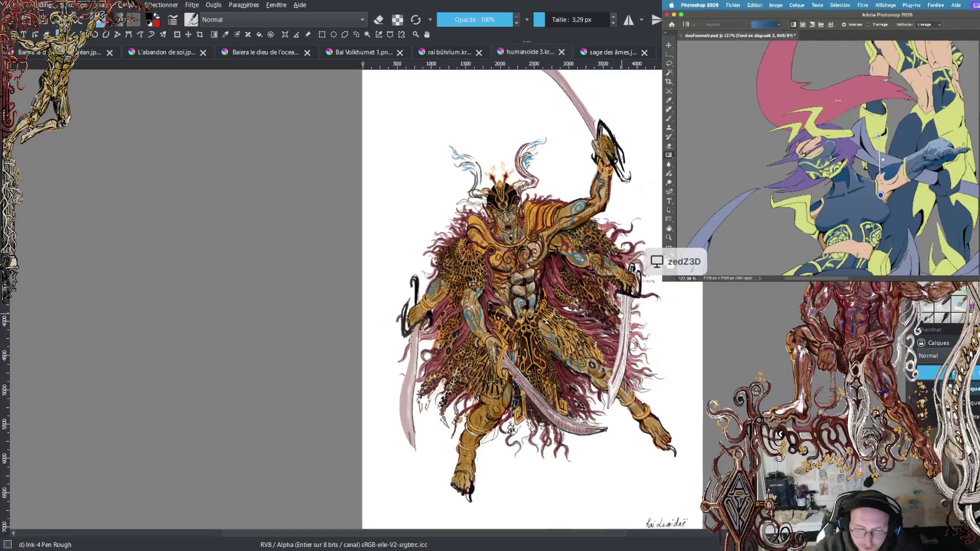
pyautogui.moveTo(600, 325); pyautogui.dragTo(587, 340)
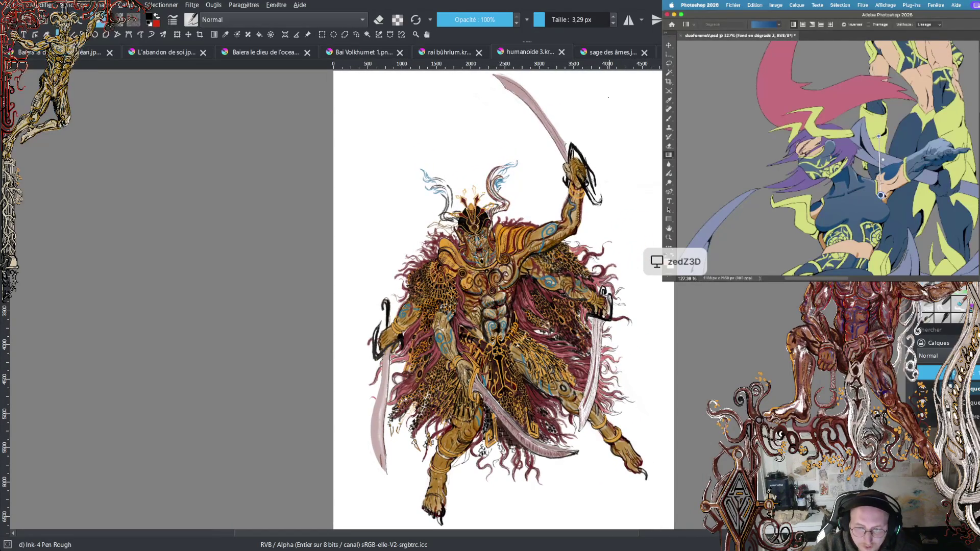
pyautogui.click(611, 53)
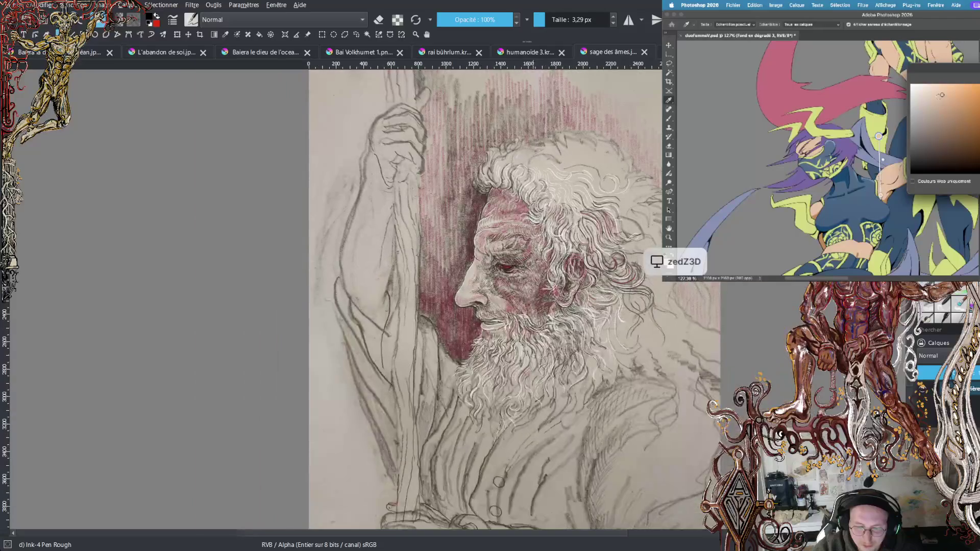
# - Reposition and zoom the old sage sketch in view
pyautogui.moveTo(532, 248); pyautogui.dragTo(512, 291)
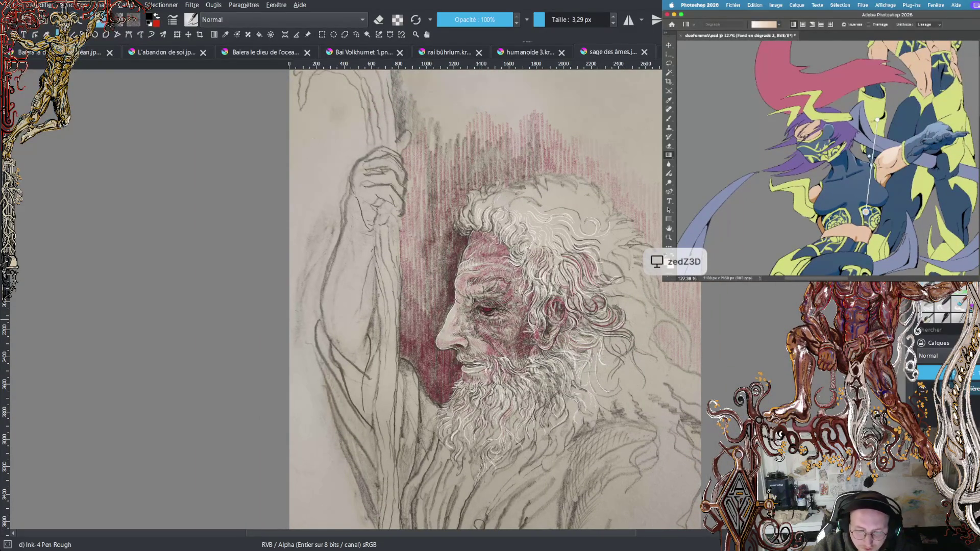
pyautogui.scroll(2, 521, 350)
pyautogui.scroll(2, 521, 350)
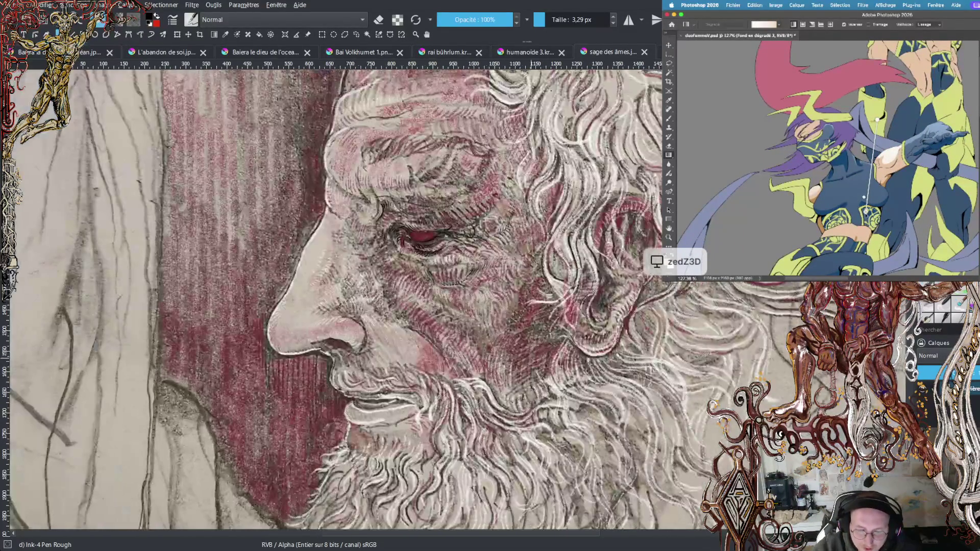
pyautogui.scroll(-2, 332, 296)
pyautogui.scroll(-2, 331, 296)
# - Switch to the coral-armoured figure and inspect its torso, sword and bearded face
pyautogui.hotkey('ctrl', 'Tab')
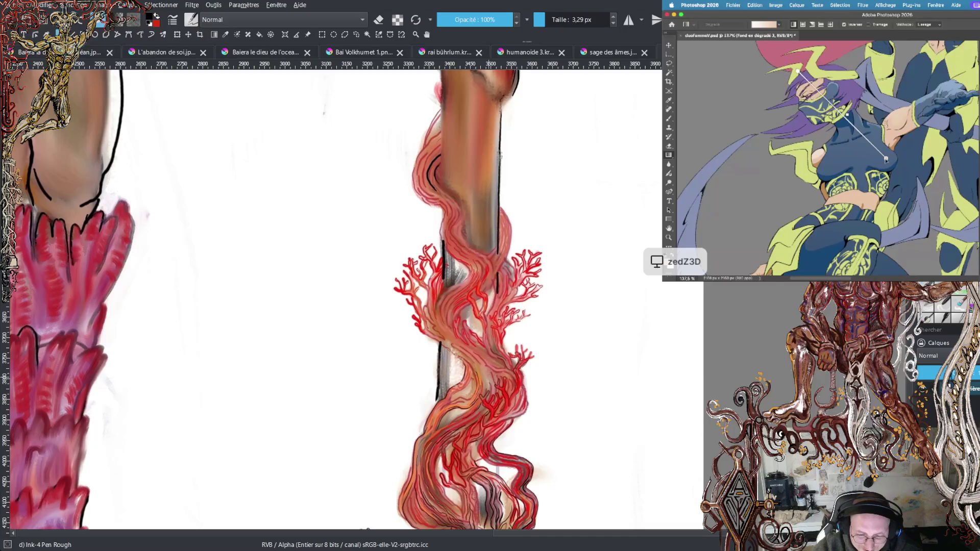
pyautogui.scroll(-1, 332, 296)
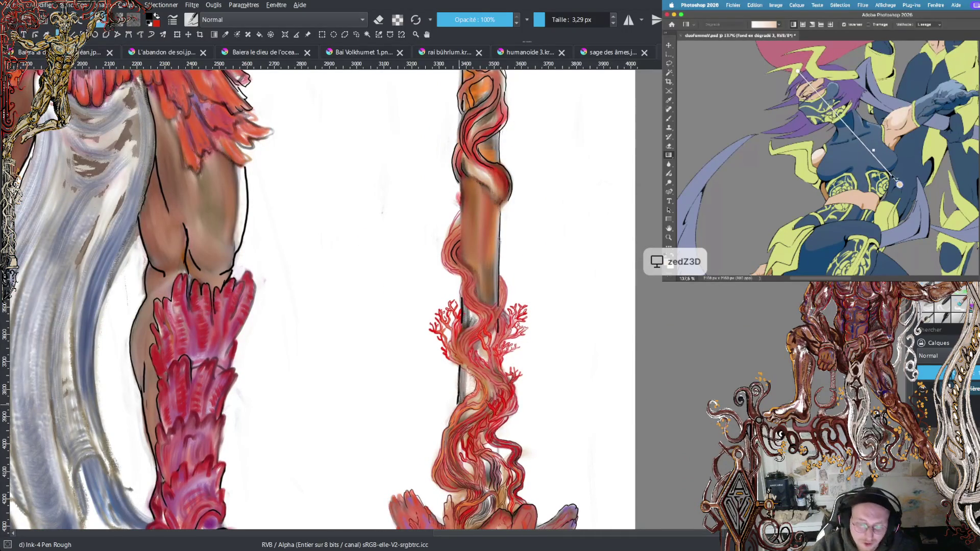
pyautogui.scroll(-1, 438, 370)
pyautogui.moveTo(438, 370); pyautogui.dragTo(642, 529)
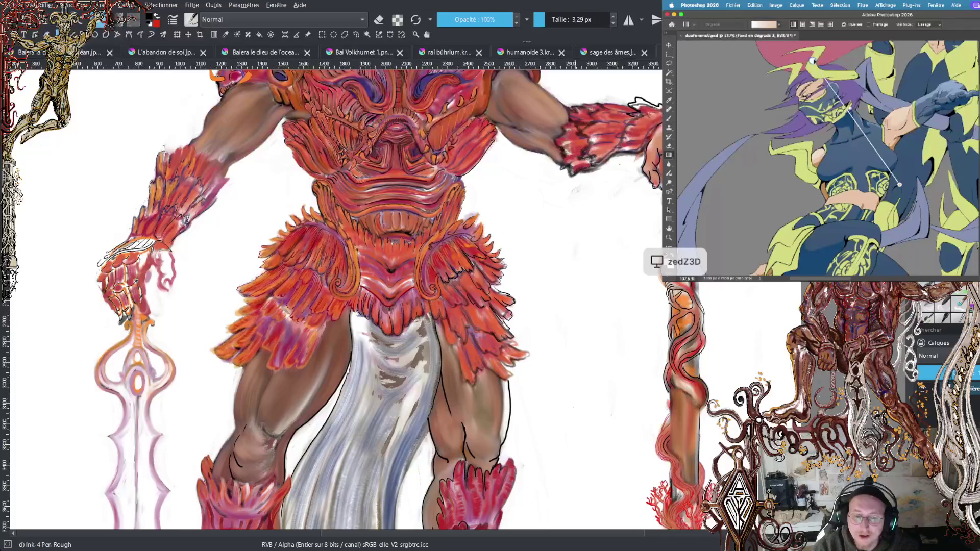
pyautogui.moveTo(459, 240); pyautogui.dragTo(500, 423)
pyautogui.scroll(-2, 500, 424)
pyautogui.scroll(5, 427, 279)
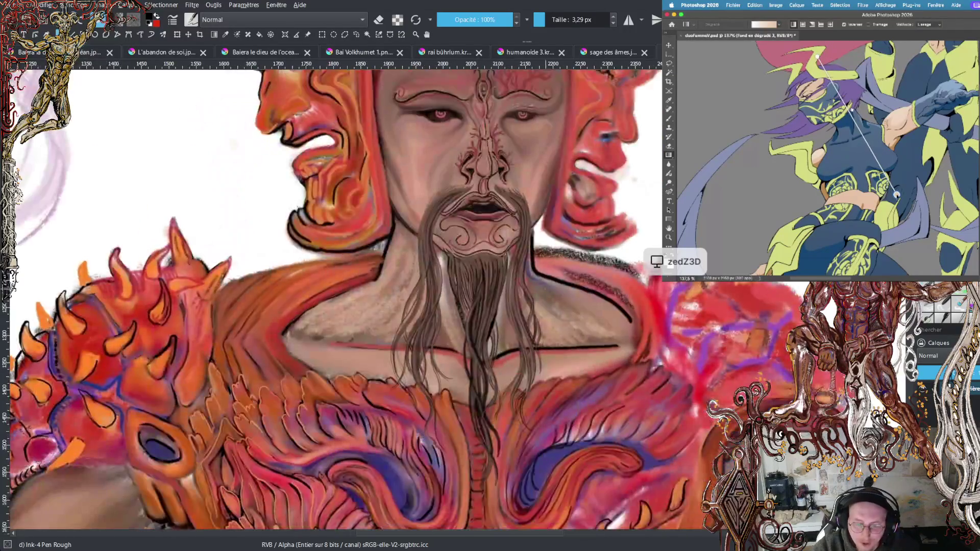
pyautogui.moveTo(427, 279); pyautogui.dragTo(407, 322)
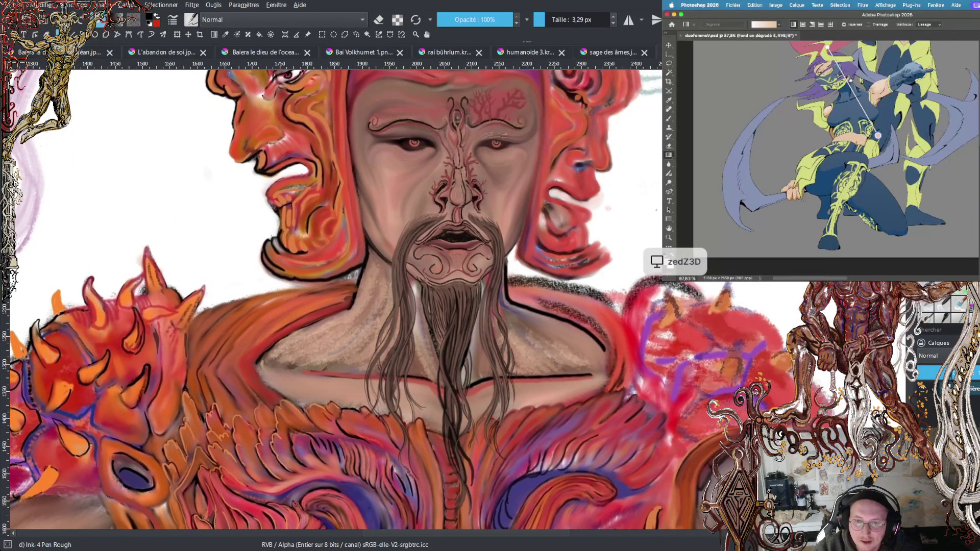
# - Zoom out and recentre the whole coral-armoured figure
pyautogui.scroll(-1, 570, 164)
pyautogui.scroll(-2, 571, 165)
pyautogui.scroll(-2, 571, 164)
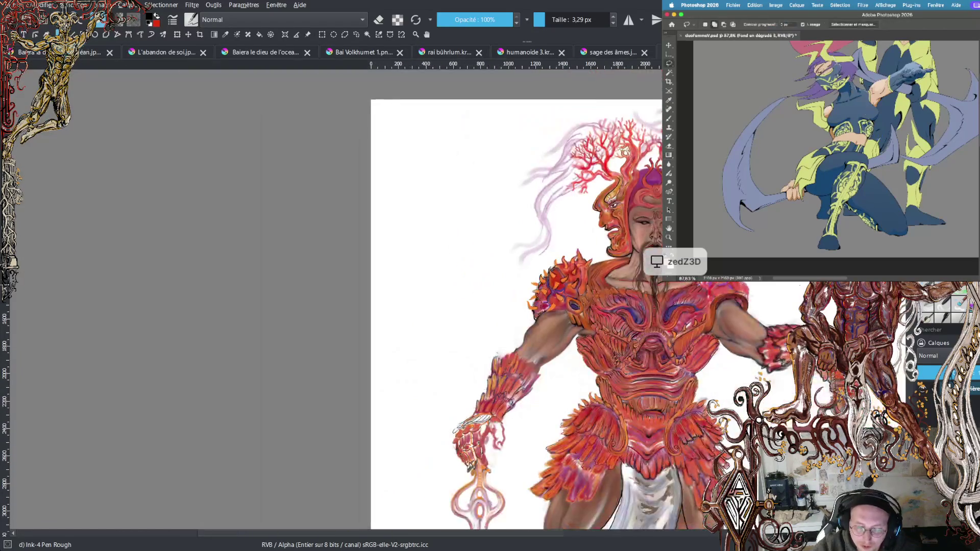
pyautogui.scroll(-1, 571, 165)
pyautogui.scroll(-1, 664, 266)
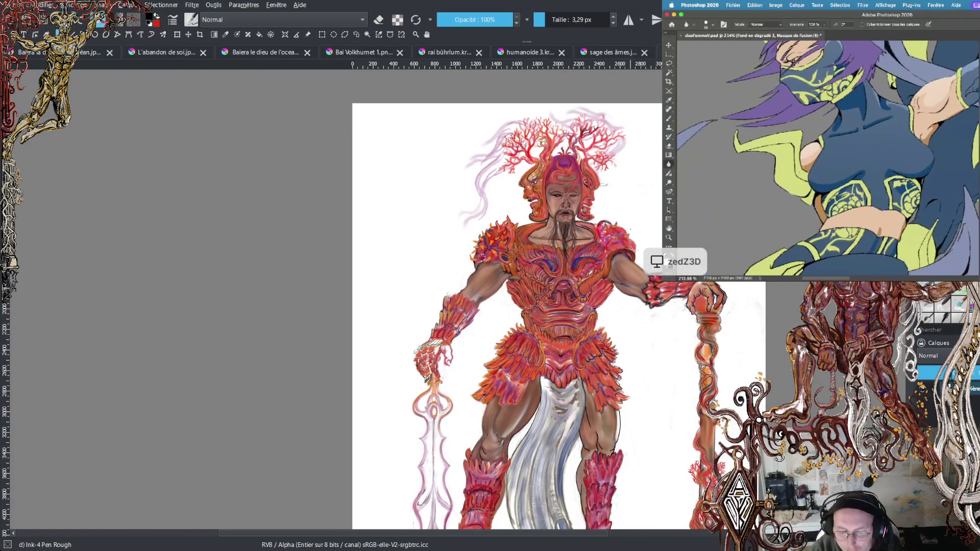
pyautogui.moveTo(672, 371); pyautogui.dragTo(632, 313)
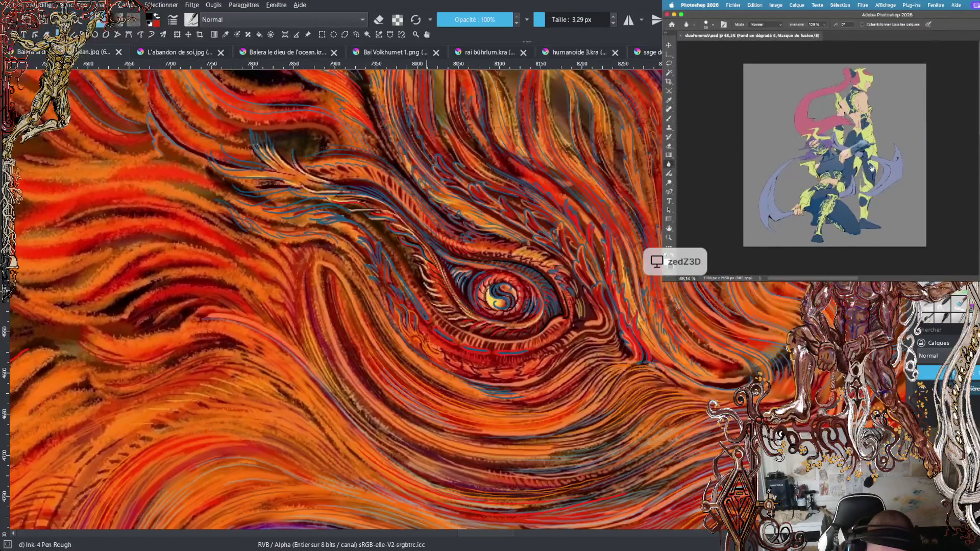
# - Make red the active colour, sample from the painting, and undo the latest sketch strokes
pyautogui.press('x')
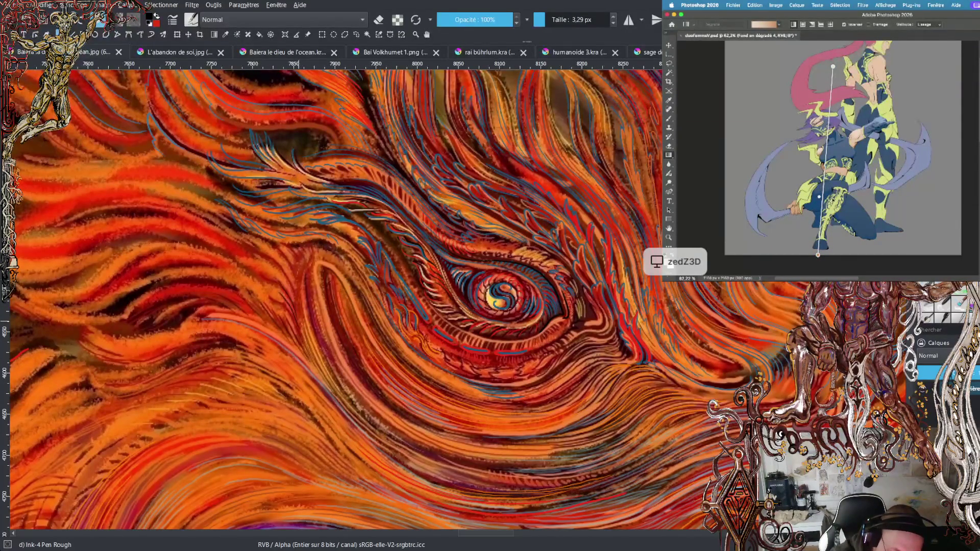
pyautogui.press('ctrl')
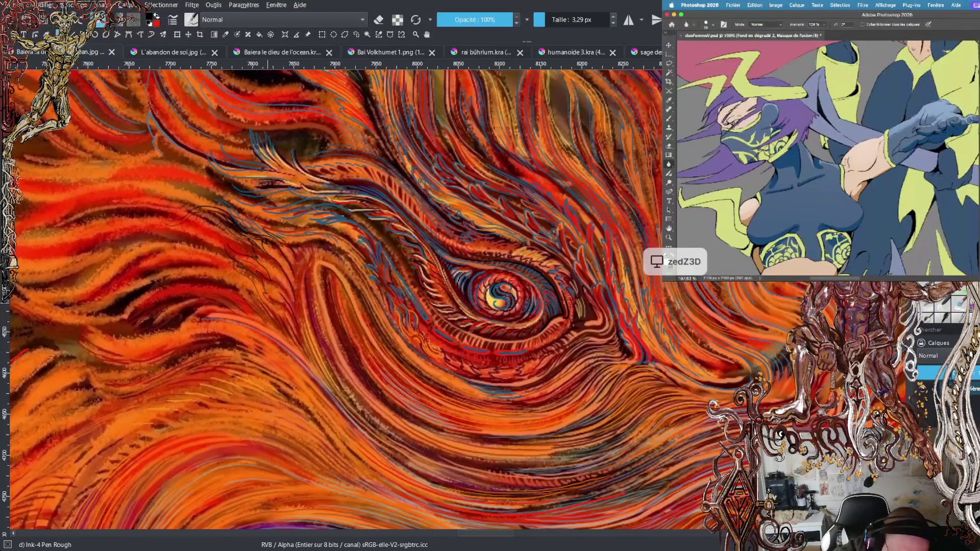
pyautogui.hotkey('ctrl', 'z')
pyautogui.hotkey('ctrl', 'z')
pyautogui.hotkey('ctrl', 'z')
pyautogui.hotkey('ctrl', 'z')
pyautogui.hotkey('ctrl', 'z')
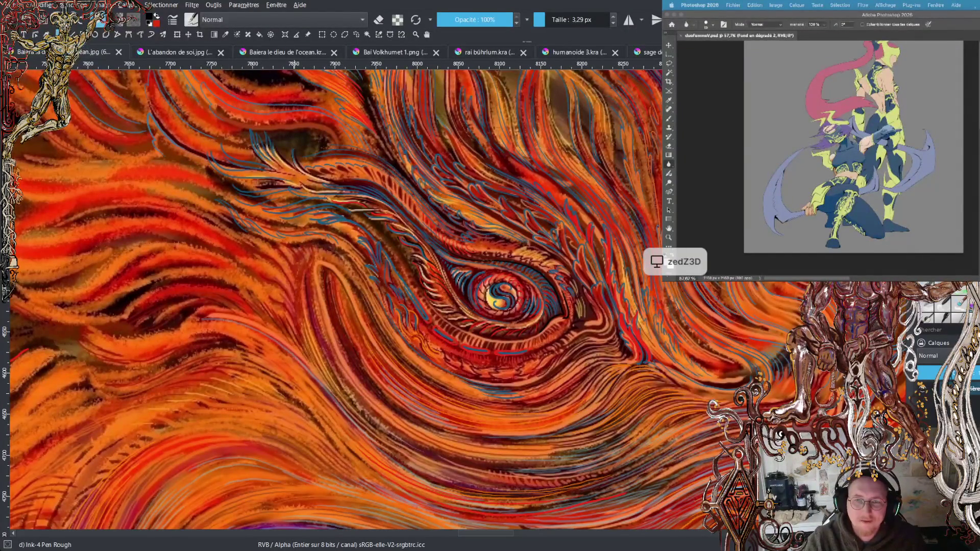
# - Ink two curved Ink-4 Pen Rough lines through the flames up-left of the eye
pyautogui.moveTo(474, 201); pyautogui.dragTo(640, 328)
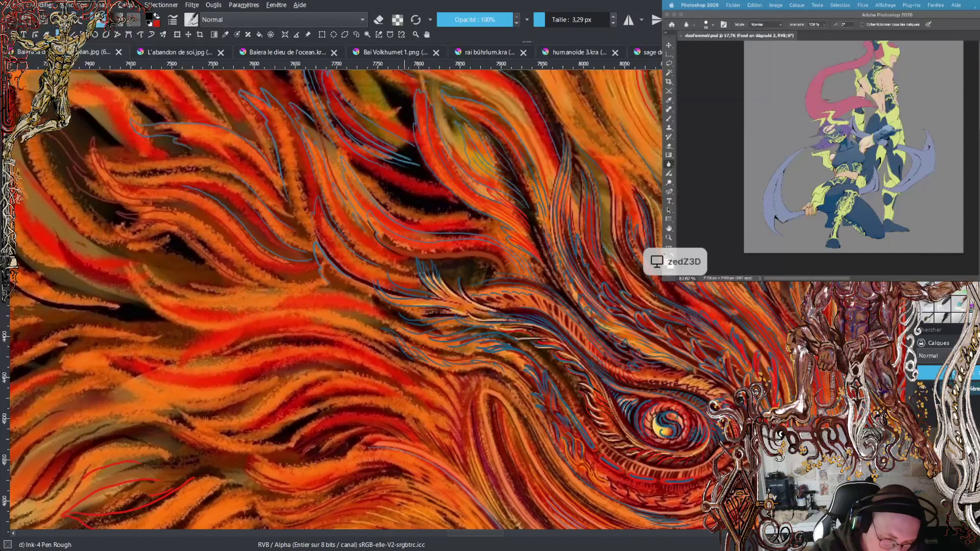
pyautogui.moveTo(370, 214); pyautogui.dragTo(411, 238)
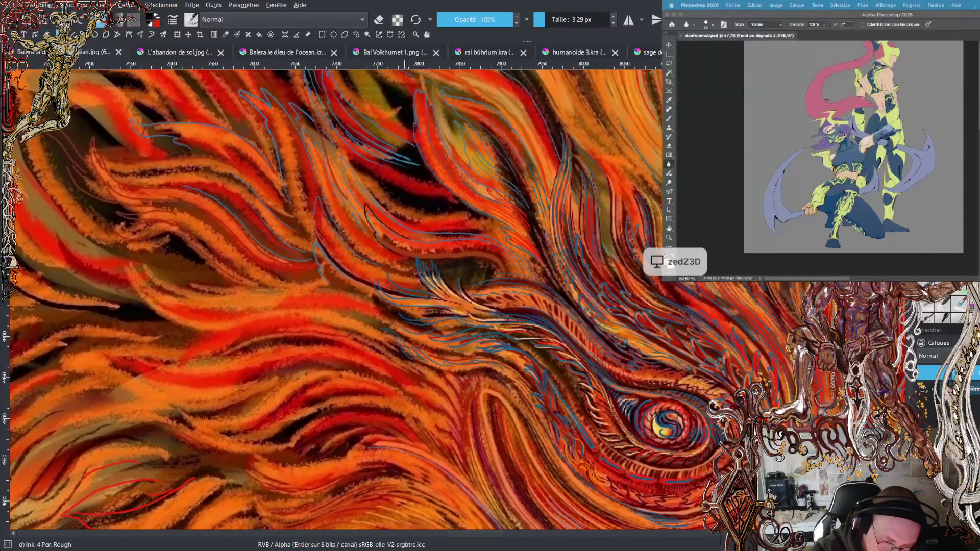
pyautogui.moveTo(360, 207)
pyautogui.mouseDown()
pyautogui.moveTo(340, 171)
pyautogui.moveTo(349, 165)
pyautogui.moveTo(391, 214)
pyautogui.mouseUp()
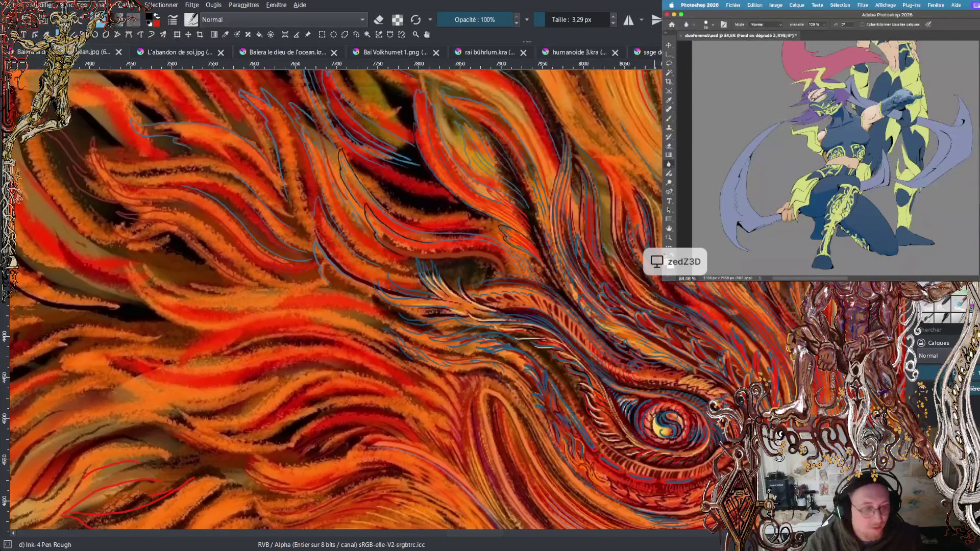
pyautogui.hotkey('alt', 'Tab')
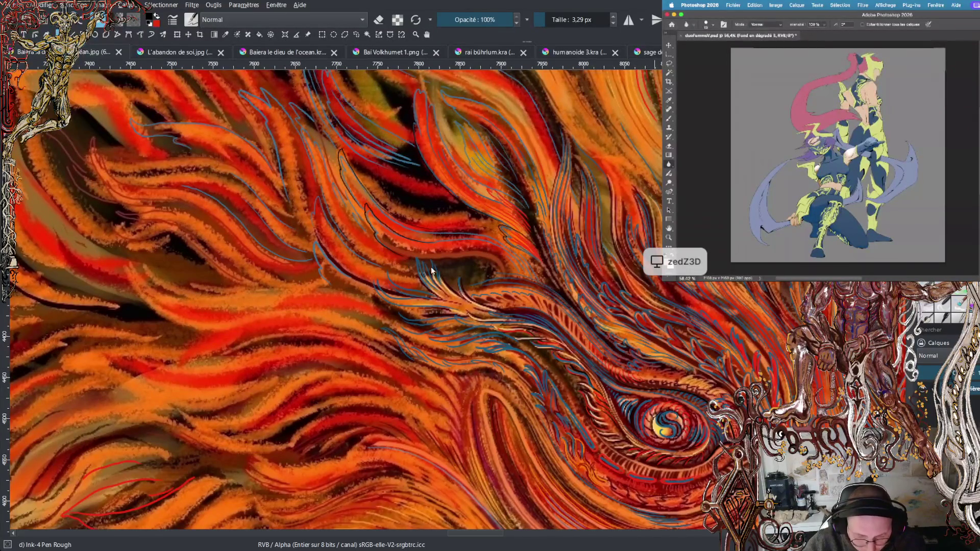
pyautogui.click(735, 360)
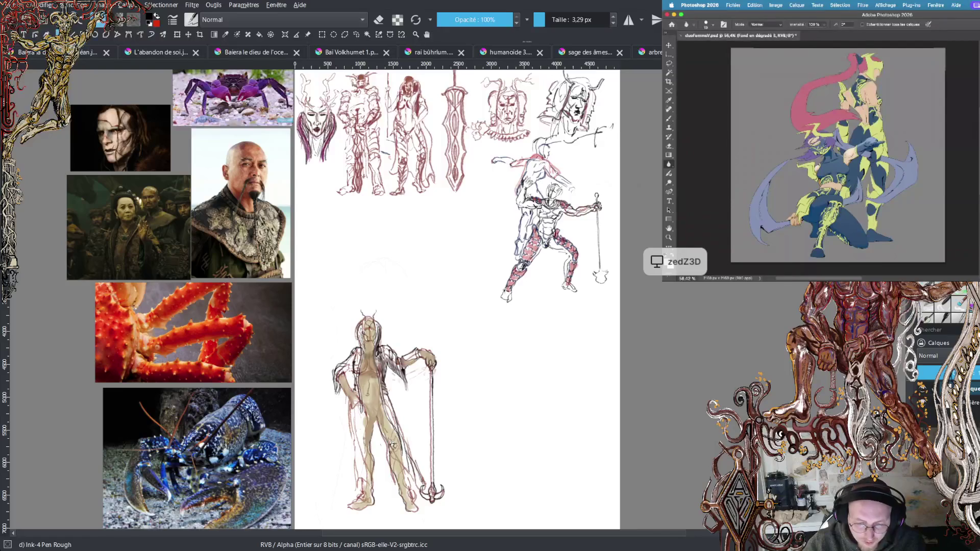
# - Zoom and scroll around the character sketch board and its reference photos
pyautogui.scroll(1, 357, 297)
pyautogui.scroll(2, 358, 296)
pyautogui.scroll(1, 357, 296)
pyautogui.scroll(2, 357, 296)
pyautogui.scroll(1, 357, 296)
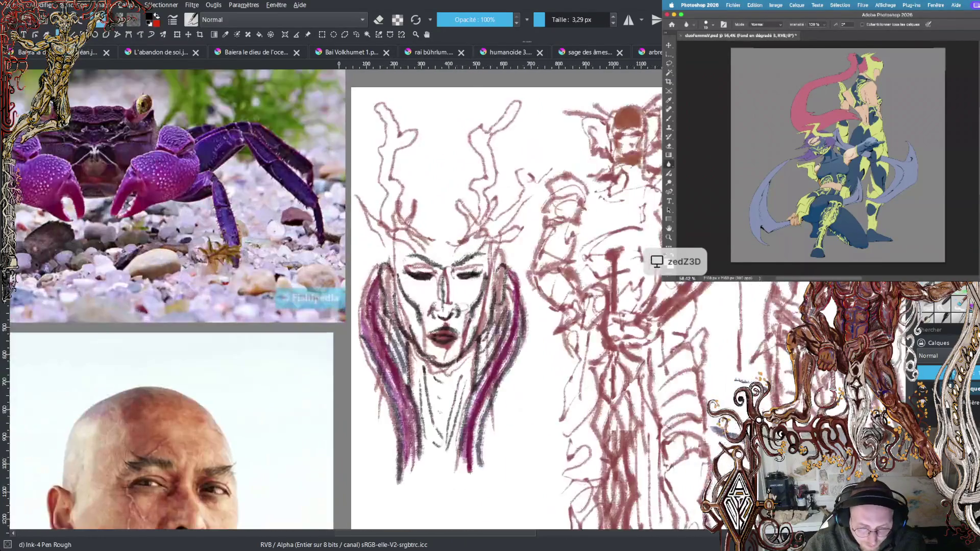
pyautogui.scroll(-2, 357, 296)
pyautogui.scroll(-1, 357, 296)
pyautogui.hscroll(3, 357, 296)
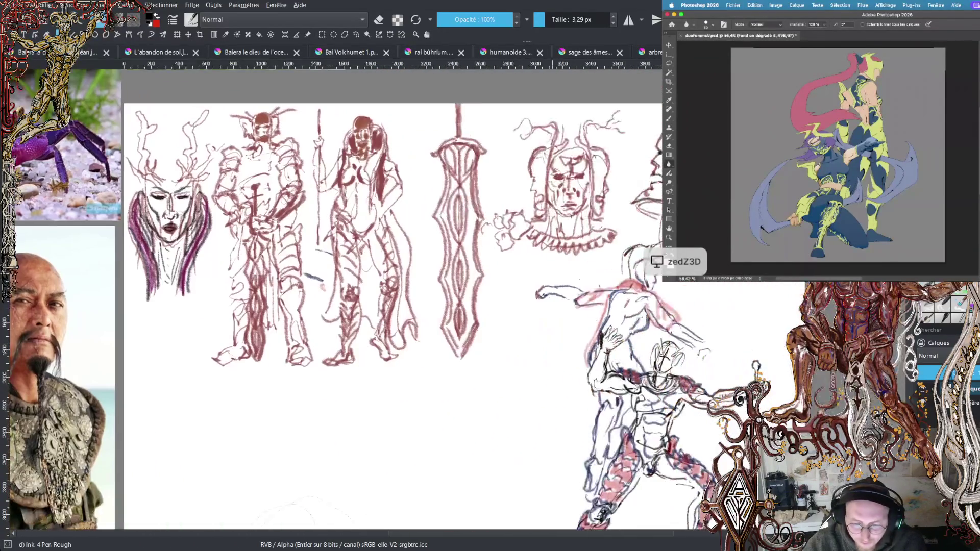
pyautogui.scroll(-1, 357, 297)
pyautogui.scroll(-2, 358, 296)
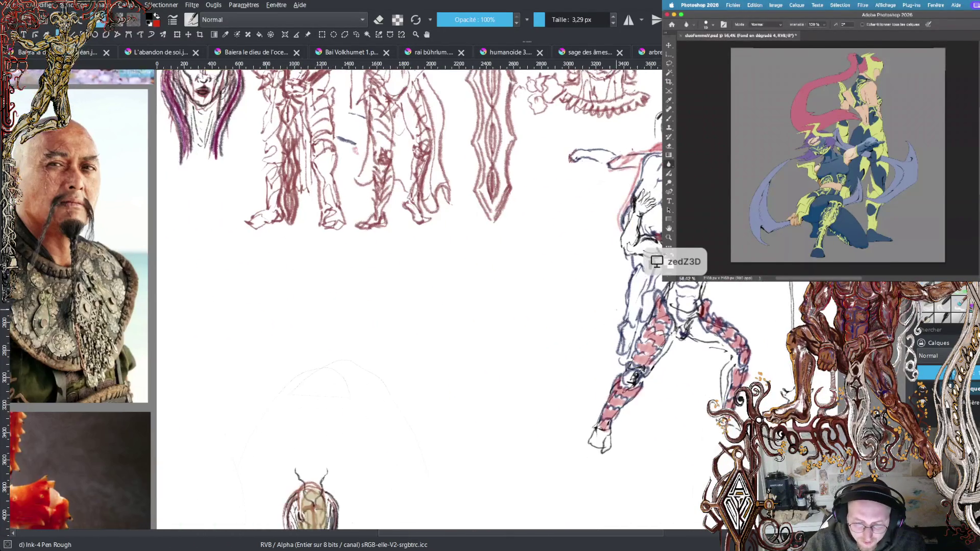
pyautogui.scroll(-2, 357, 296)
pyautogui.scroll(-2, 357, 296)
pyautogui.scroll(-1, 357, 296)
pyautogui.hscroll(-2, 357, 296)
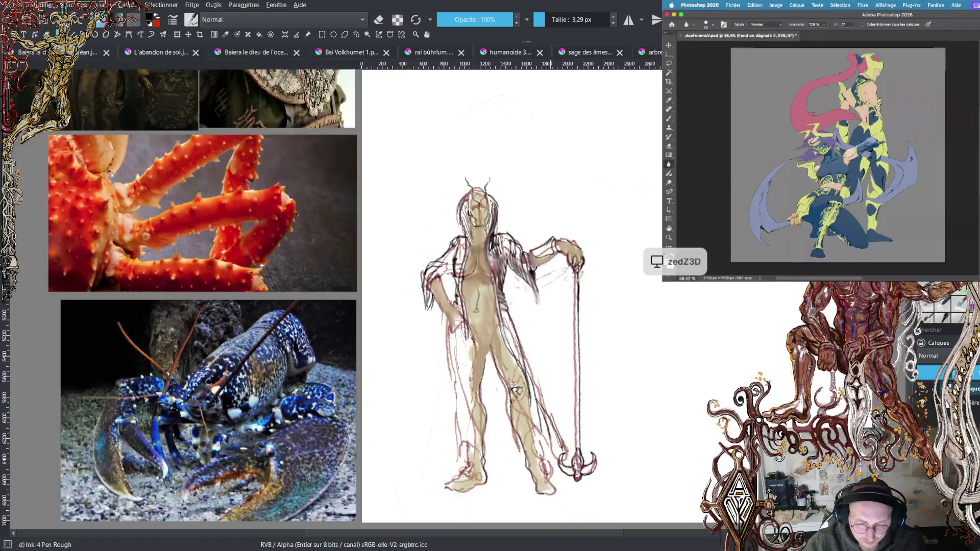
pyautogui.scroll(1, 357, 296)
# - Pan toward the staff-bearing figure sketches, then cycle back to the dragon painting
pyautogui.moveTo(527, 274)
pyautogui.mouseDown()
pyautogui.moveTo(546, 224)
pyautogui.moveTo(561, 260)
pyautogui.mouseUp()
pyautogui.scroll(-2, 559, 296)
pyautogui.scroll(-1, 559, 296)
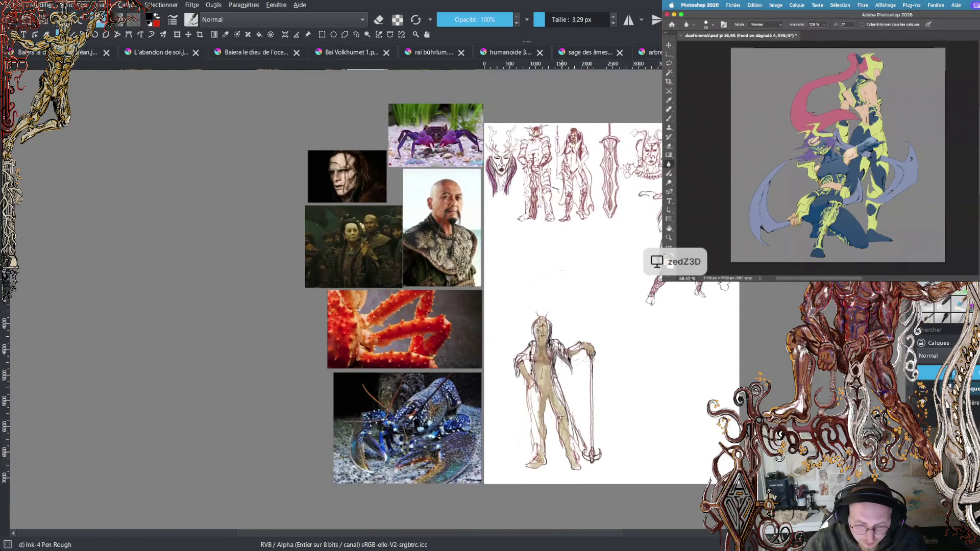
pyautogui.scroll(-2, 556, 293)
pyautogui.scroll(1, 556, 293)
pyautogui.scroll(2, 557, 293)
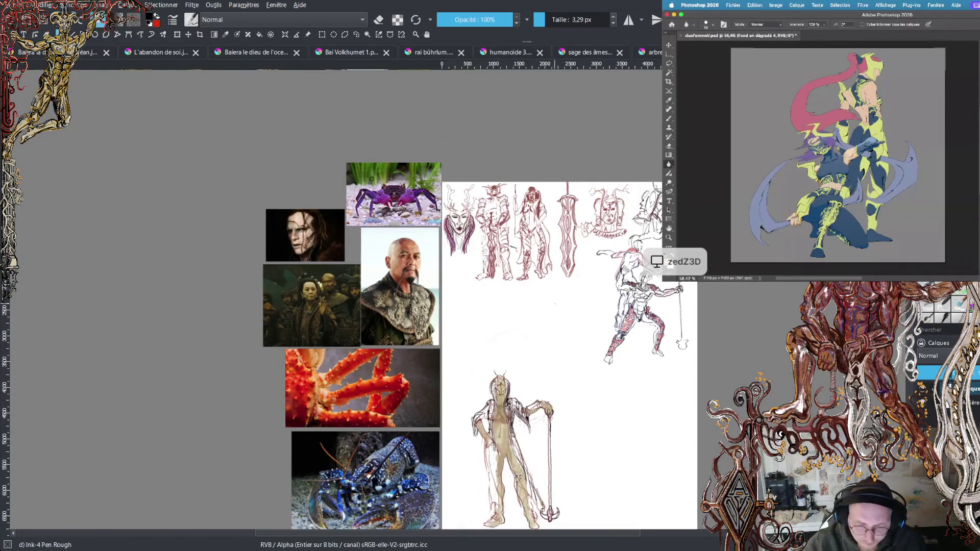
pyautogui.scroll(-1, 556, 294)
pyautogui.scroll(1, 556, 316)
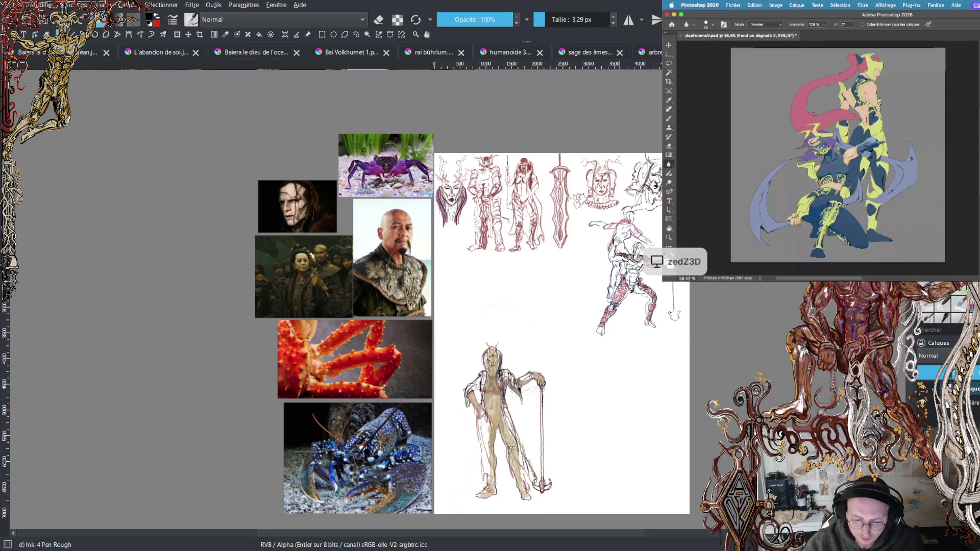
pyautogui.hotkey('ctrl', 'Tab')
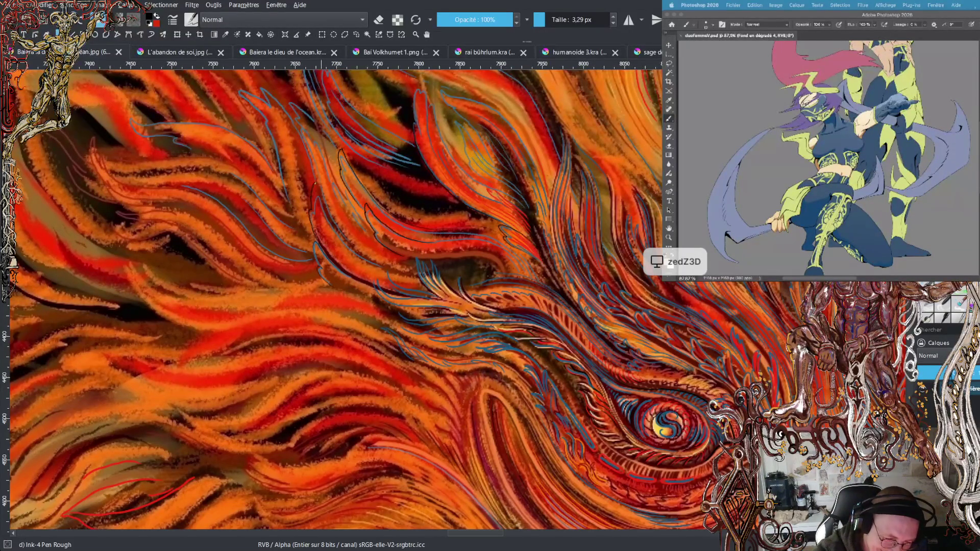
# - Add a short vertical line, a long stroke above the eye, and two upper-left strand lines
pyautogui.moveTo(320, 180); pyautogui.dragTo(321, 197)
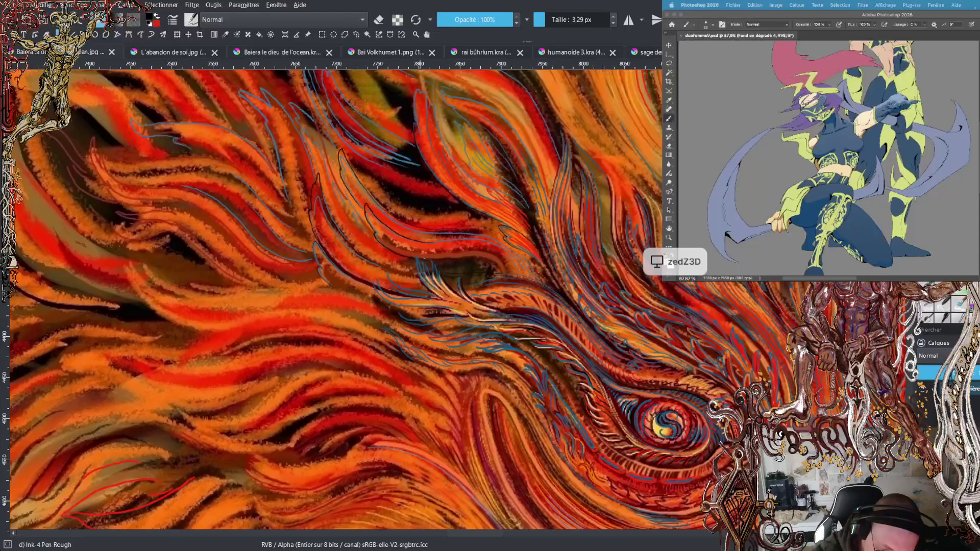
pyautogui.moveTo(441, 258); pyautogui.dragTo(462, 254)
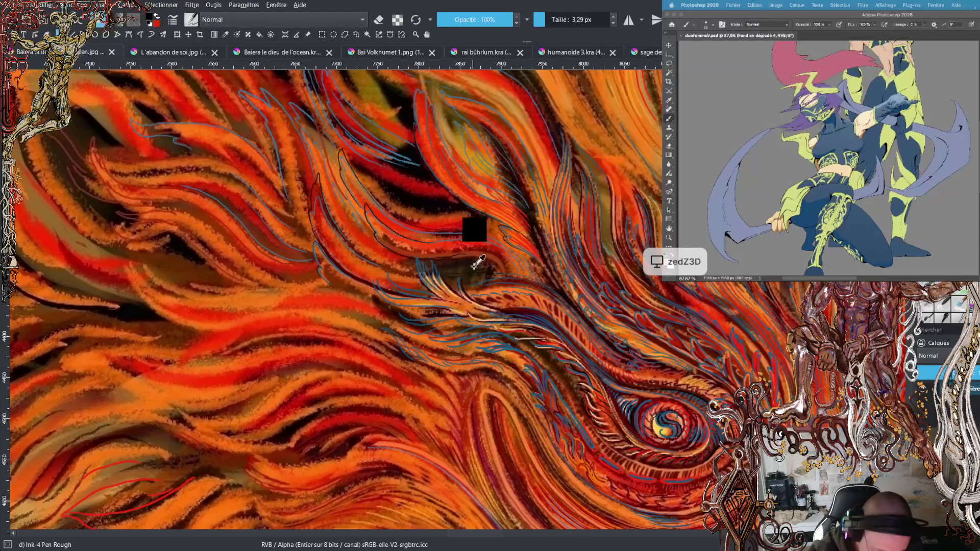
pyautogui.moveTo(441, 258); pyautogui.dragTo(482, 255)
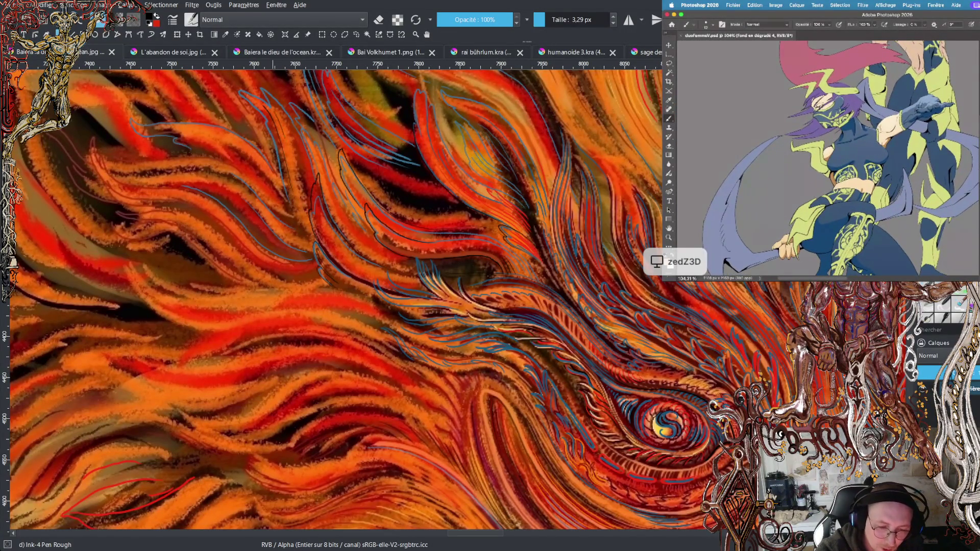
pyautogui.moveTo(284, 136); pyautogui.dragTo(301, 203)
pyautogui.moveTo(283, 121); pyautogui.dragTo(291, 140)
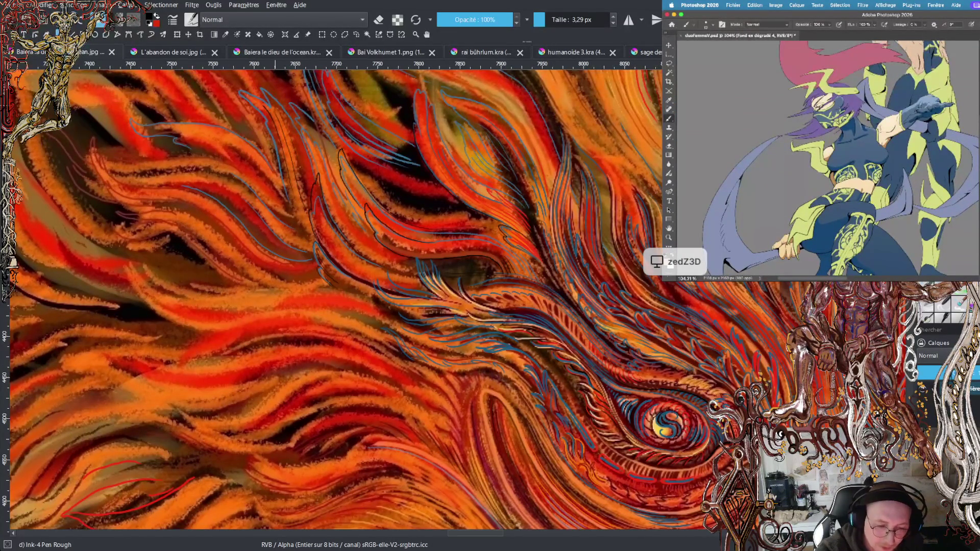
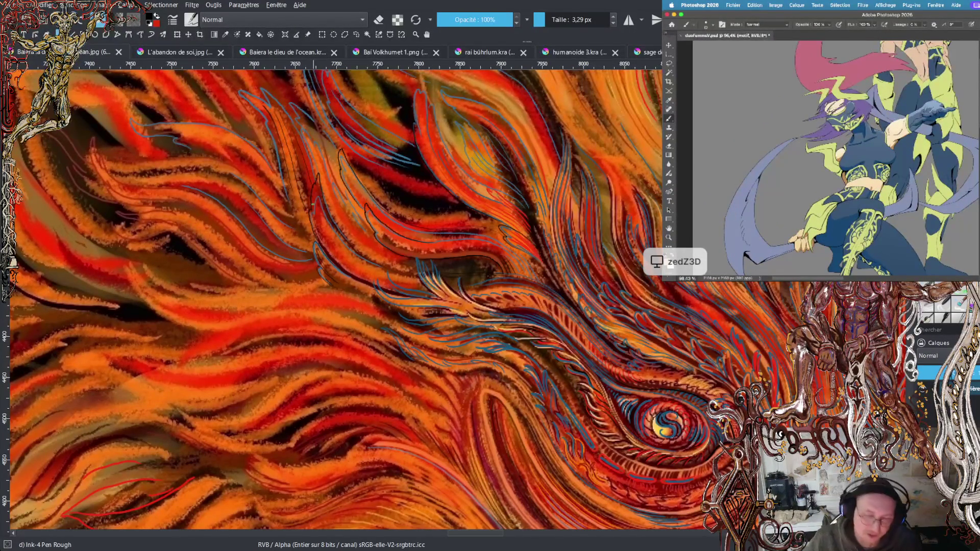
# - Pan down and back up while inking dark outlines on the flame strands around the spiral eye
pyautogui.scroll(-3, 331, 299)
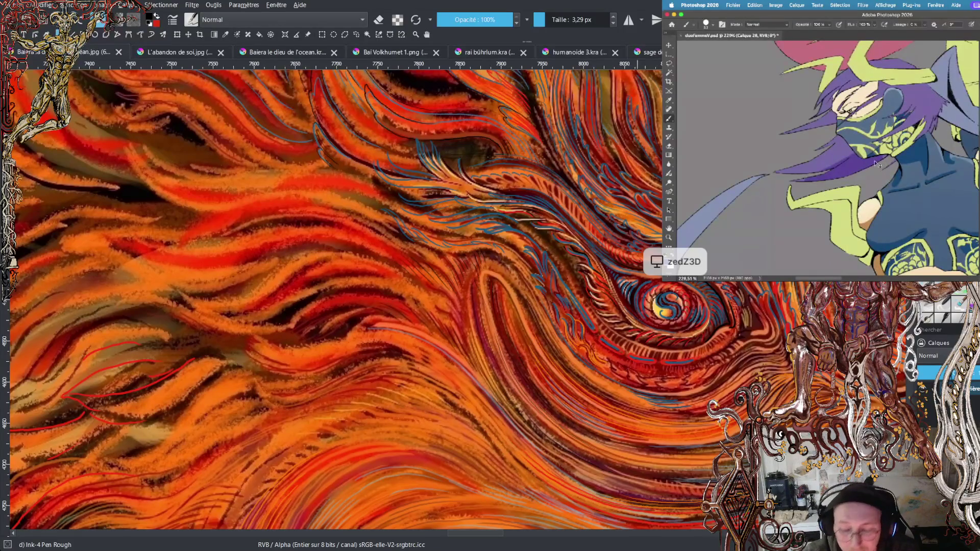
pyautogui.scroll(5, 332, 301)
# - Pan up to the flame strands above the eye to keep inking their outlines with Ink-4 Pen Rough
pyautogui.scroll(5, 331, 301)
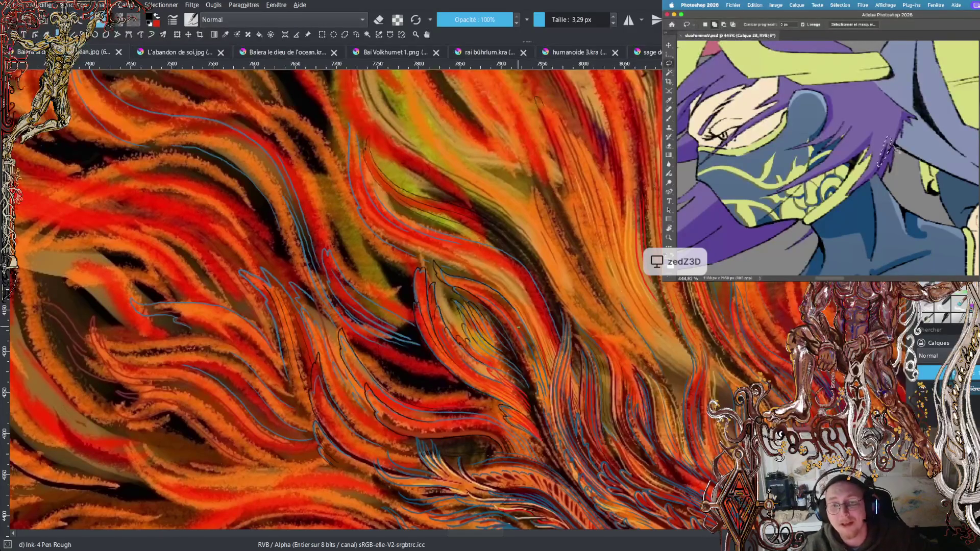
pyautogui.scroll(3, 519, 327)
pyautogui.scroll(2, 519, 327)
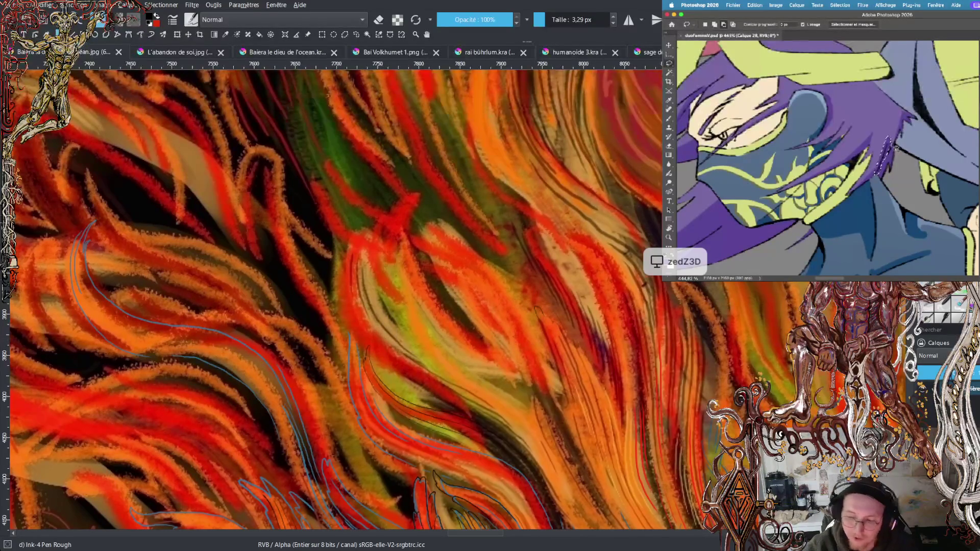
pyautogui.scroll(-2, 331, 301)
pyautogui.scroll(-2, 331, 301)
pyautogui.scroll(-3, 332, 300)
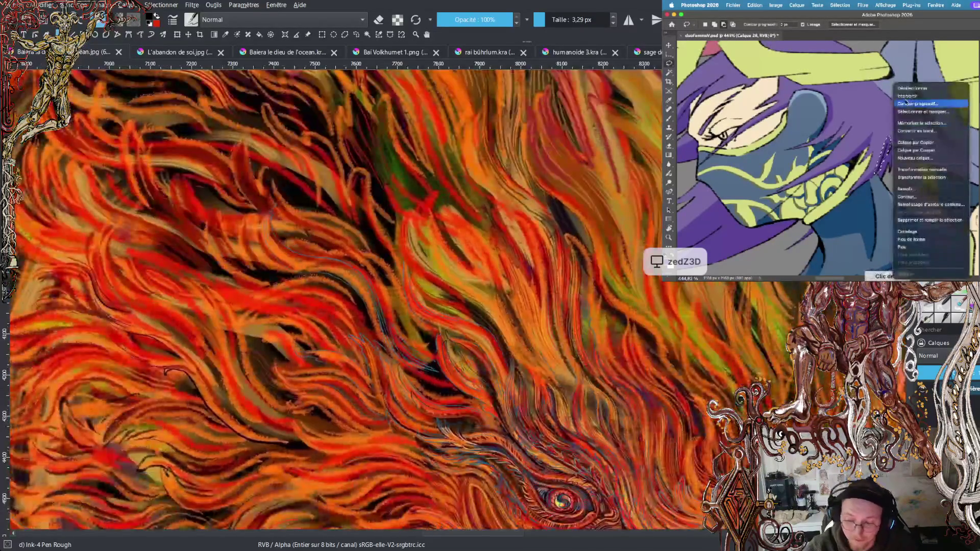
pyautogui.scroll(-3, 331, 301)
pyautogui.scroll(-2, 331, 301)
pyautogui.scroll(-2, 331, 301)
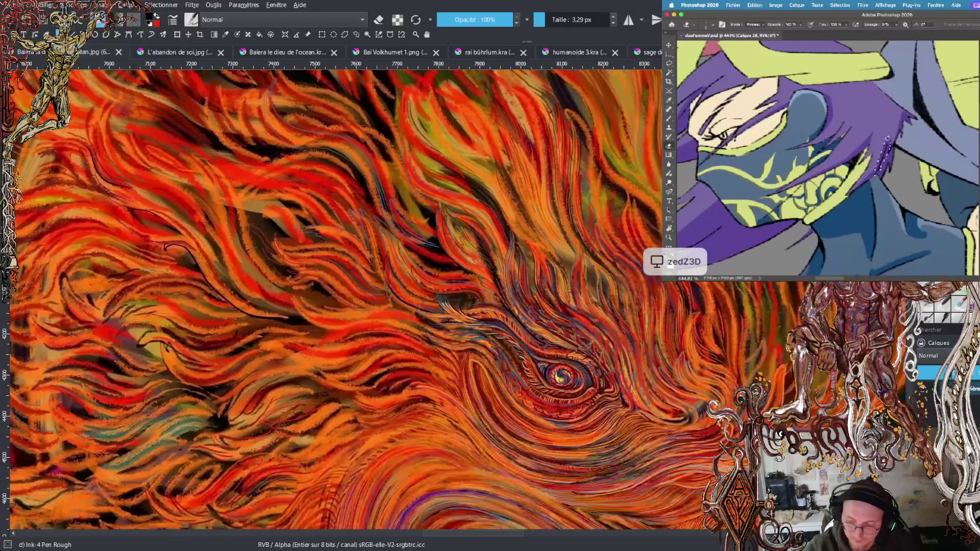
pyautogui.scroll(-2, 332, 302)
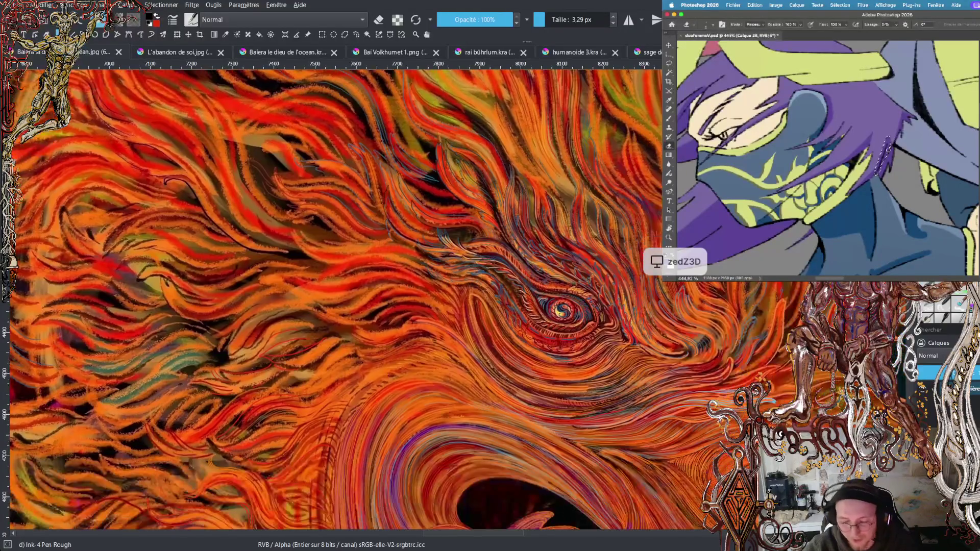
# - Pan down to the mouth and paint purple curved teeth plus swirling orange strands around its rim
pyautogui.scroll(-2, 332, 302)
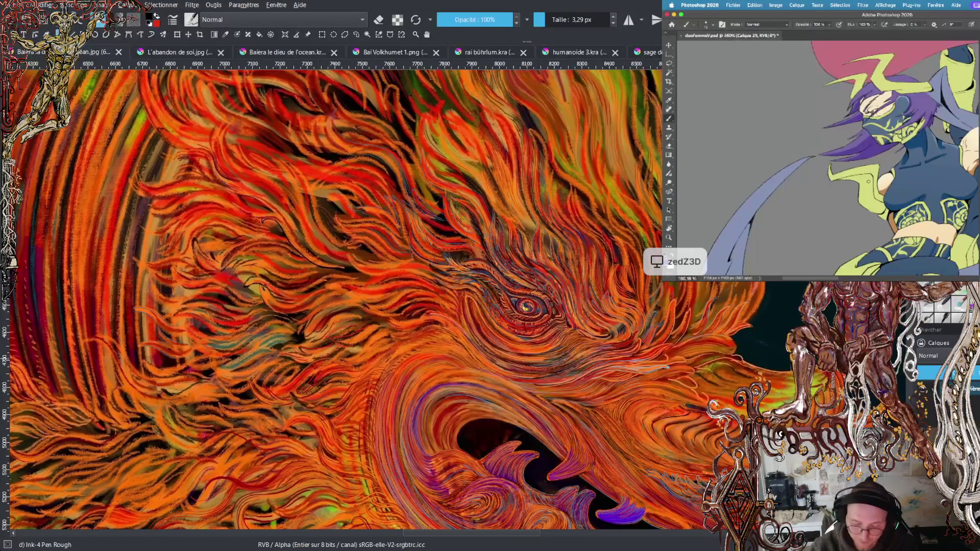
pyautogui.scroll(-5, 331, 300)
pyautogui.scroll(-2, 331, 302)
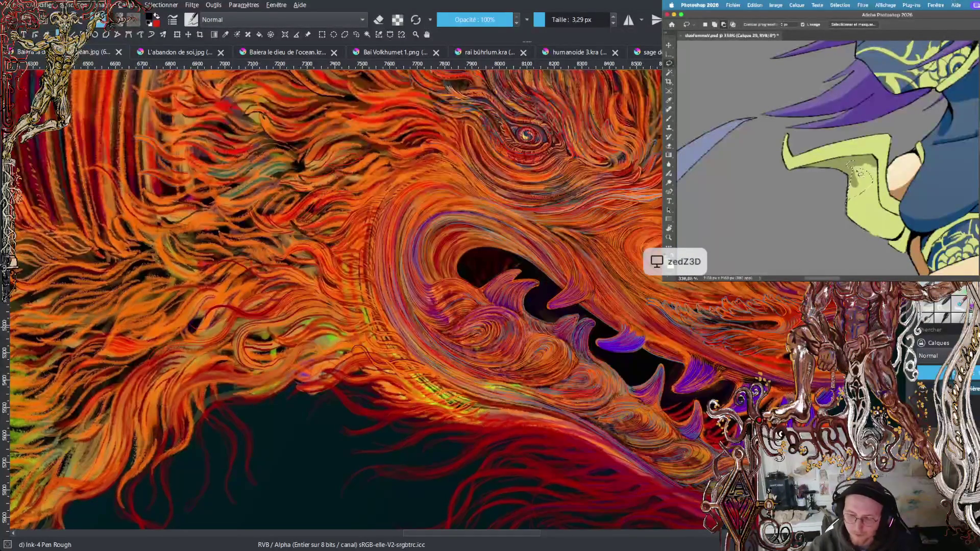
# - Zoom into the hair, trace thin dark outlines along strands near the eye, then zoom out to view the head
pyautogui.scroll(3, 409, 301)
pyautogui.scroll(2, 332, 301)
pyautogui.scroll(1, 331, 301)
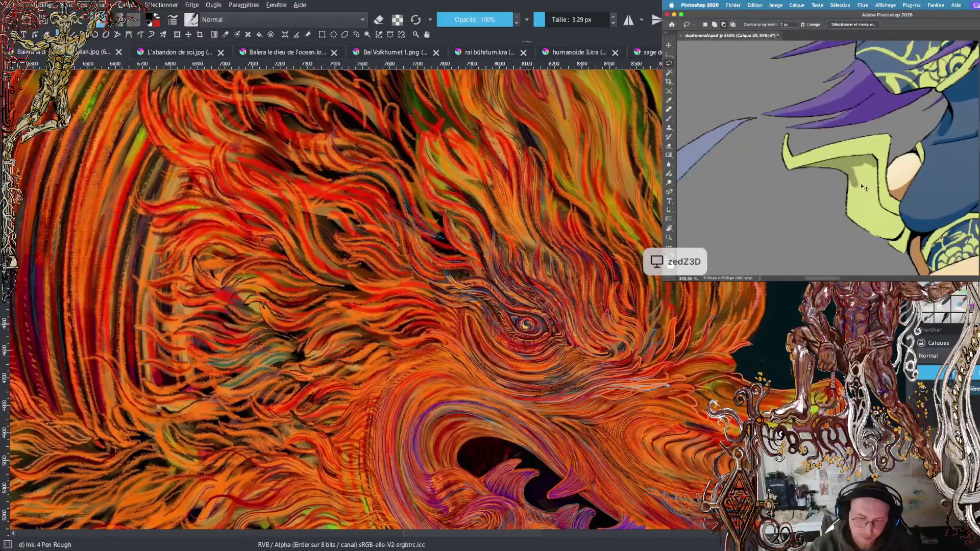
pyautogui.scroll(1, 332, 302)
pyautogui.scroll(1, 332, 301)
pyautogui.scroll(2, 455, 301)
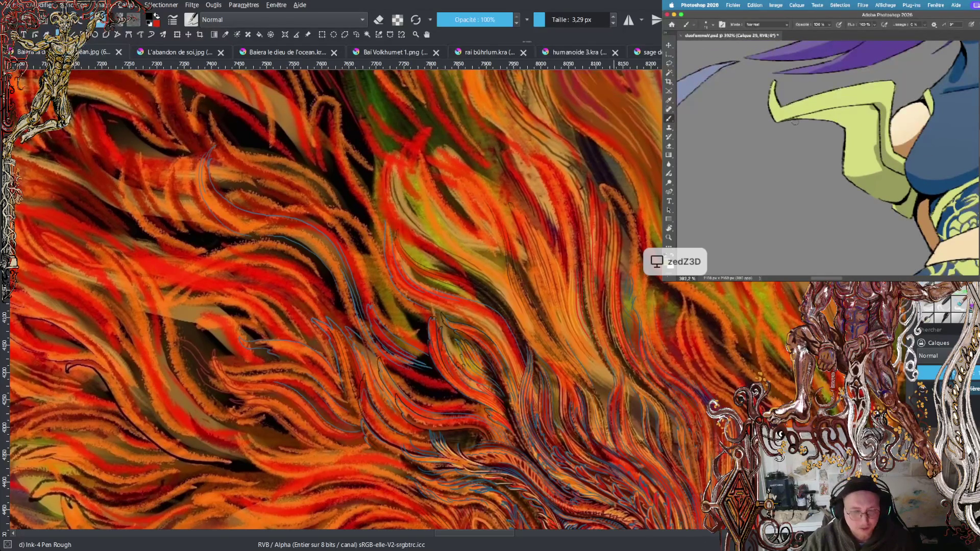
pyautogui.press('-')
pyautogui.press('-')
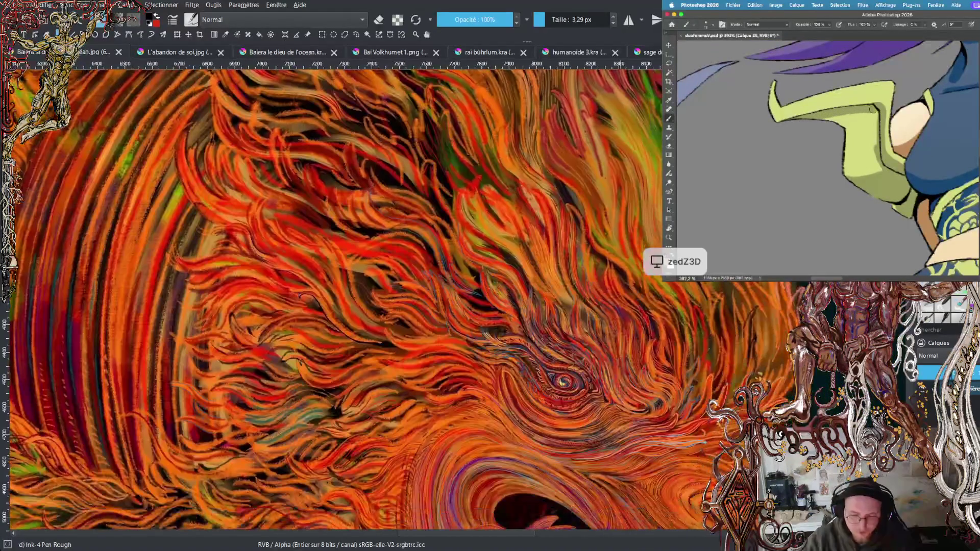
# - Zoom back in on the left-side hair strands and continue tracing them with the Ink-4 Pen Rough brush
pyautogui.press('+')
pyautogui.press('+')
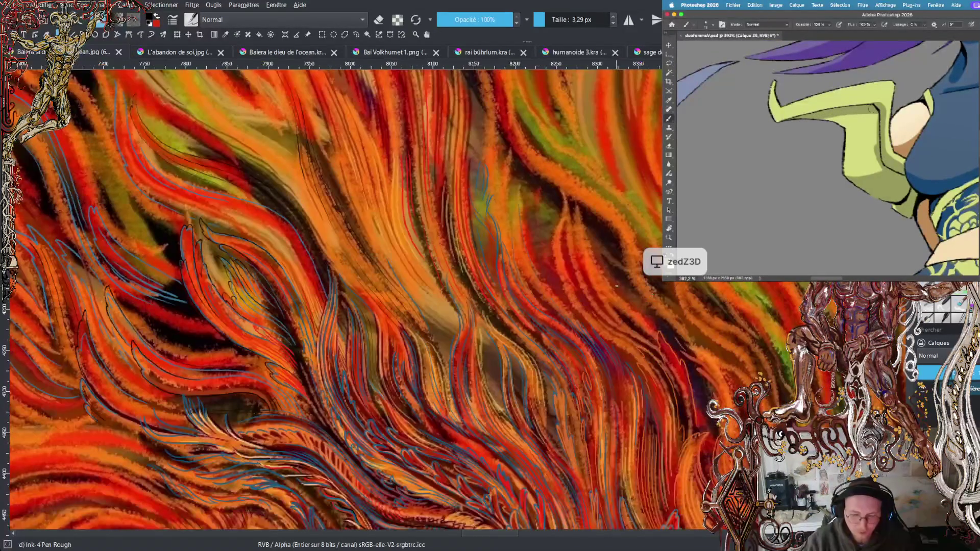
pyautogui.scroll(3, 332, 297)
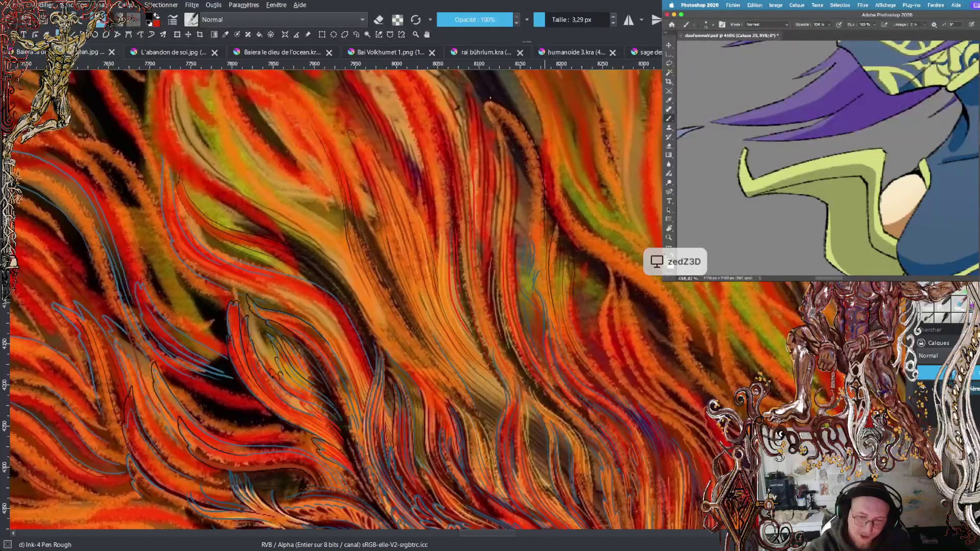
# - Ink a thin dark line down a central strand, open brush smoothing options, then switch to Photoshop
pyautogui.moveTo(531, 150); pyautogui.dragTo(537, 255)
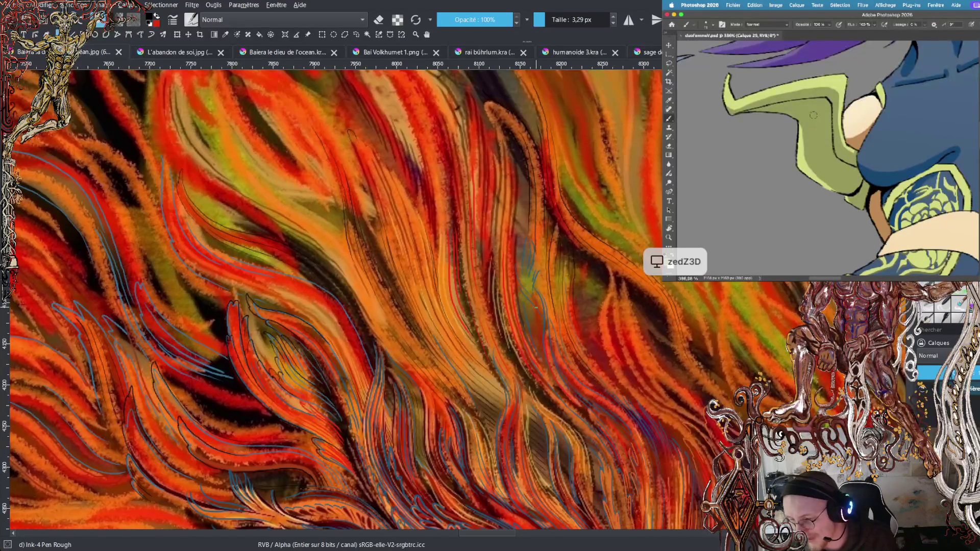
pyautogui.click(933, 24)
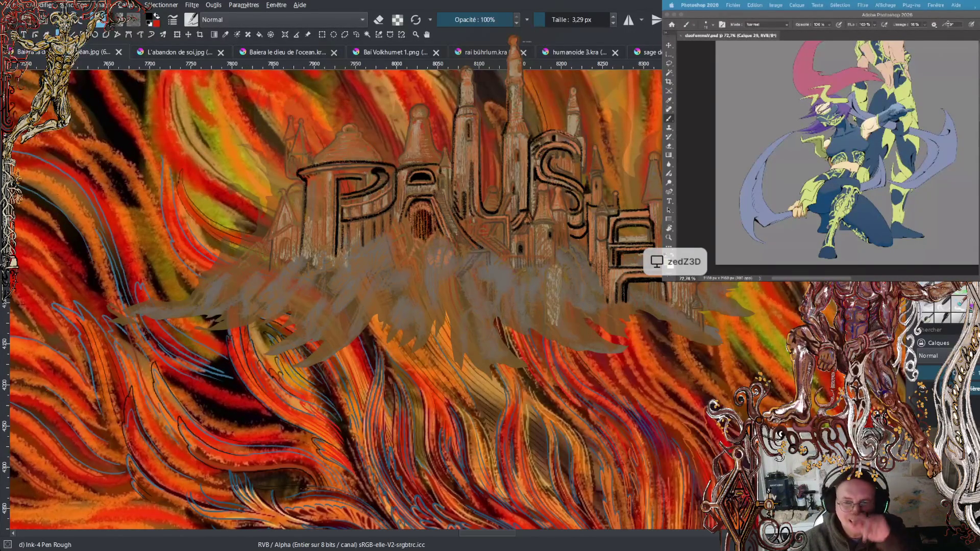
pyautogui.click(948, 16)
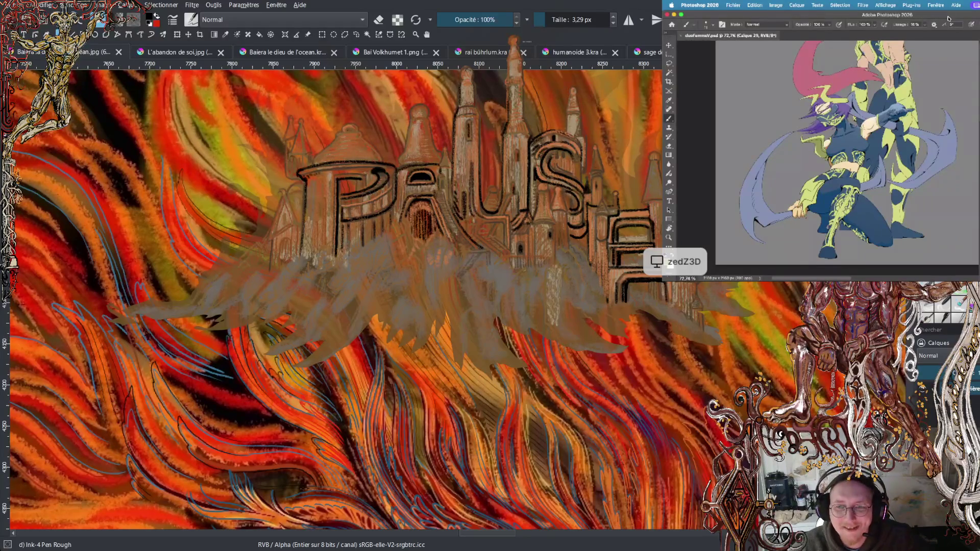